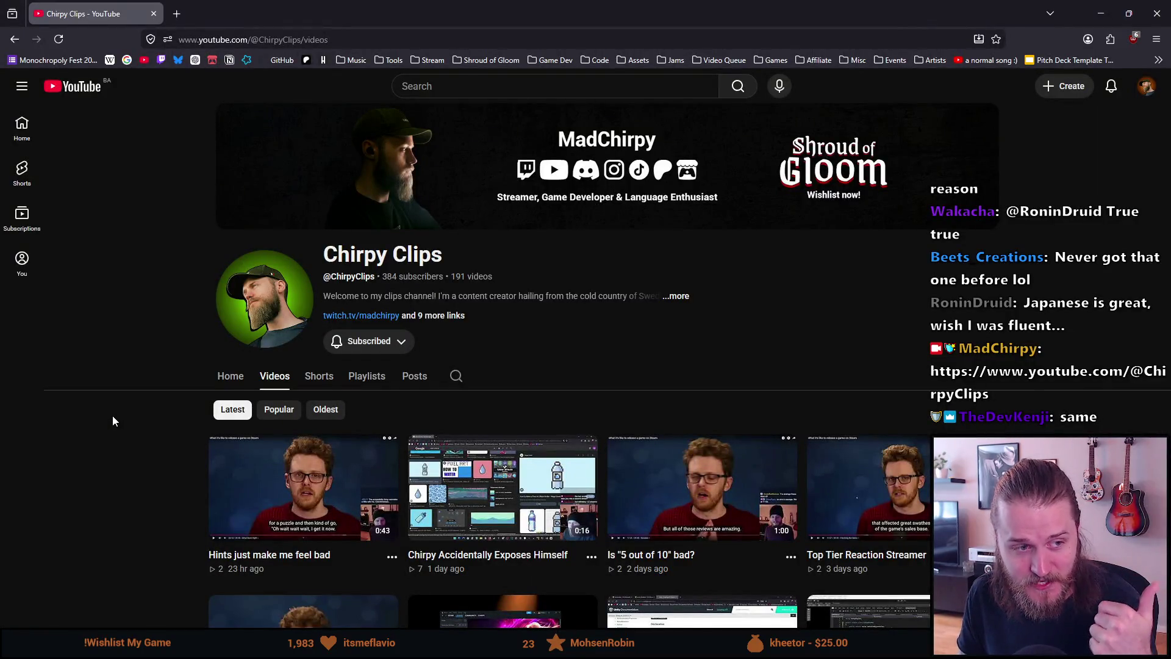
Scroll through the Chirpy Clips videos, then switch to the channel's Shorts list
scroll(112, 420, down, 2)
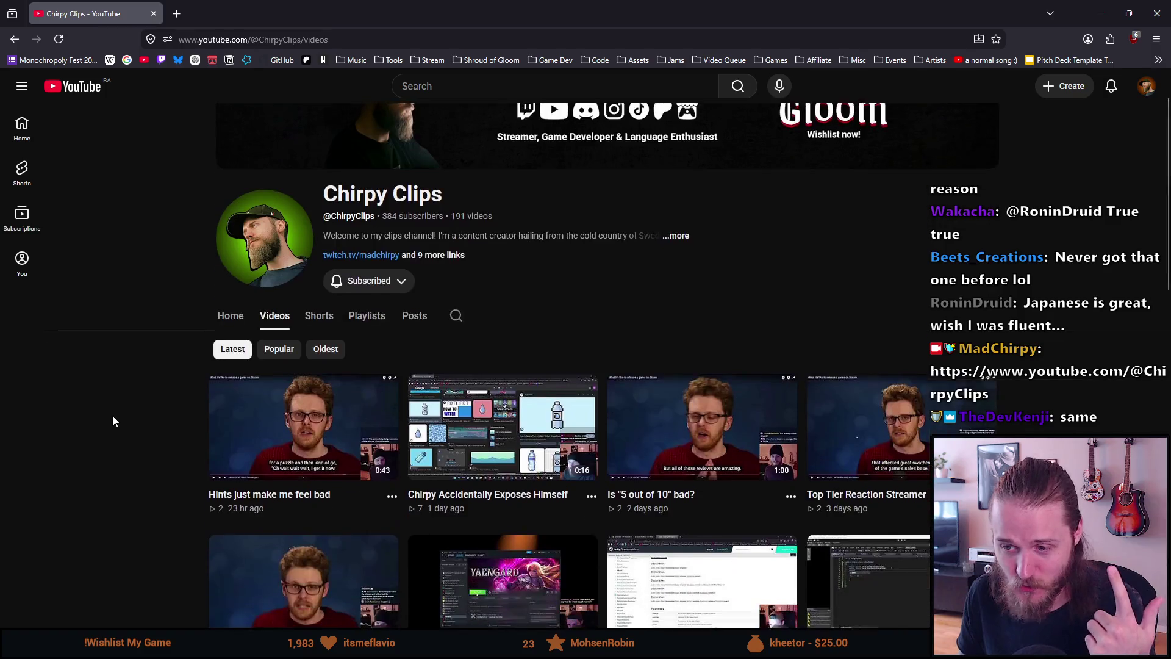
scroll(112, 415, down, 1)
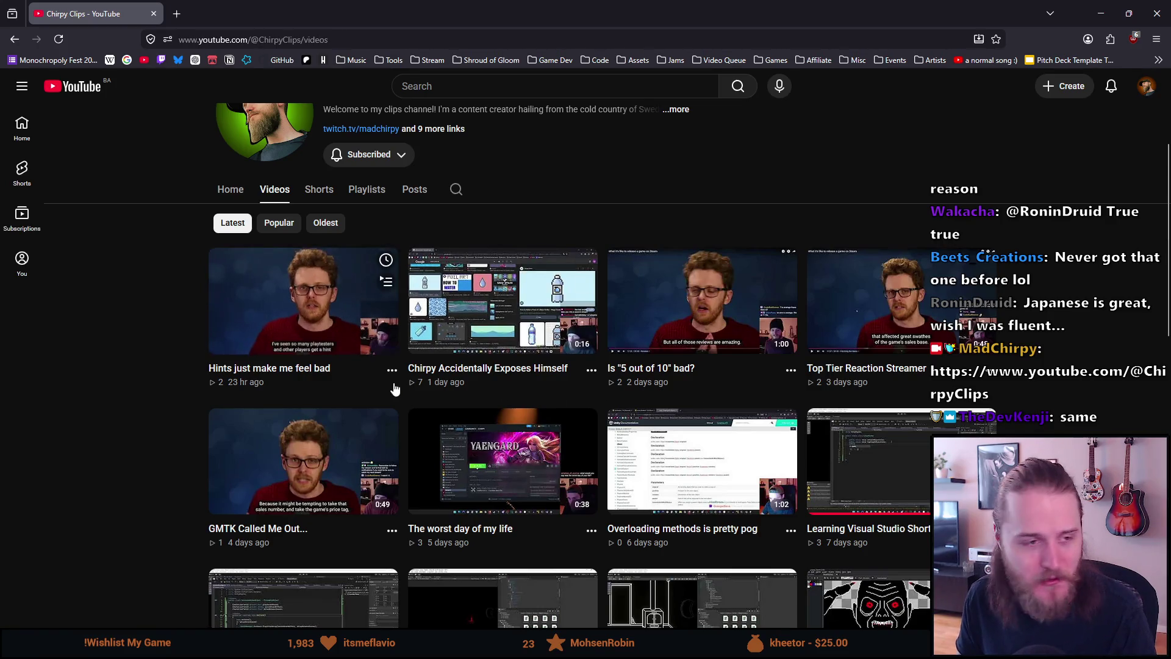
scroll(158, 331, up, 2)
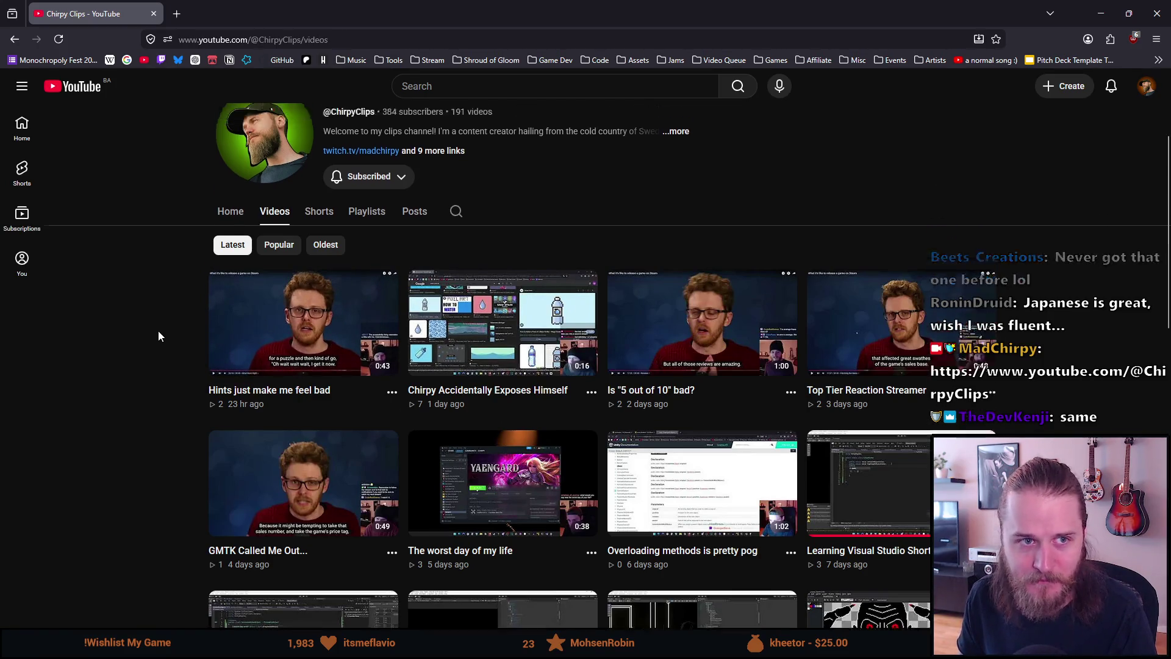
click(317, 313)
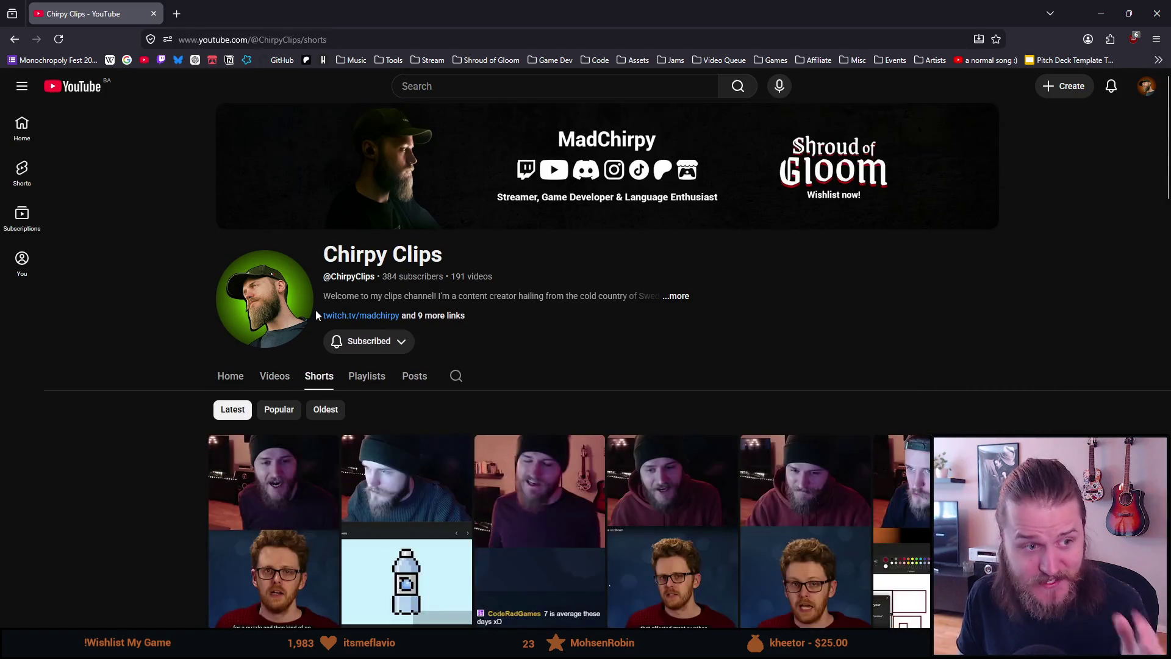
Browse down the Chirpy Clips Shorts grid, then go to the channel's Home page
scroll(272, 385, down, 1)
scroll(272, 385, down, 2)
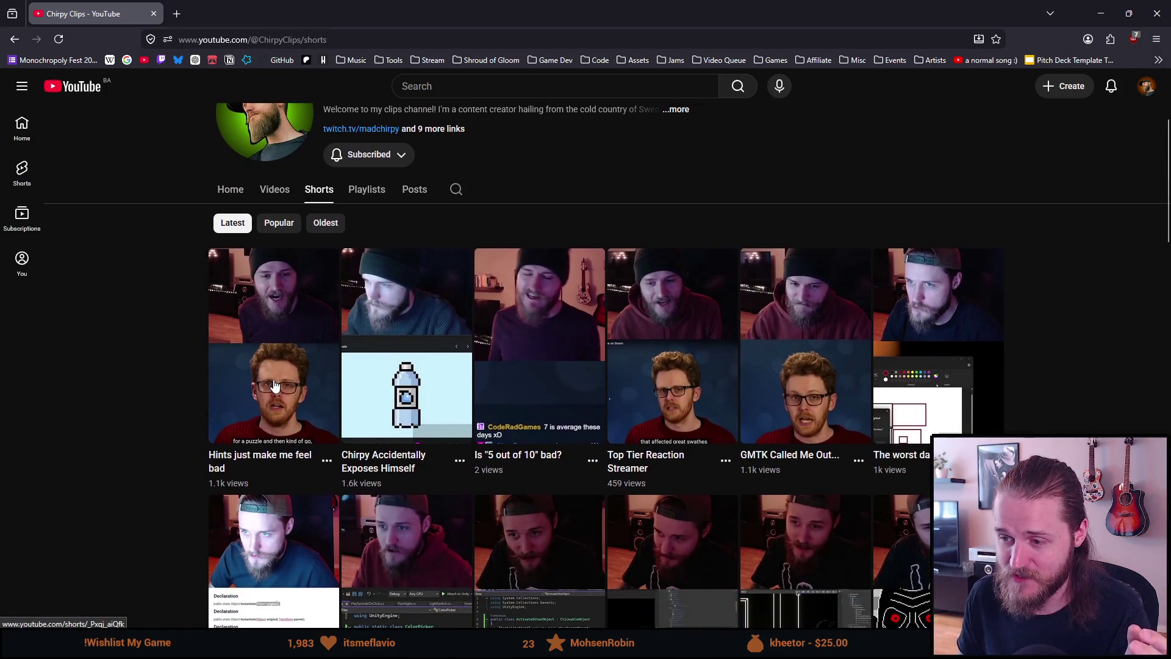
scroll(436, 576, down, 1)
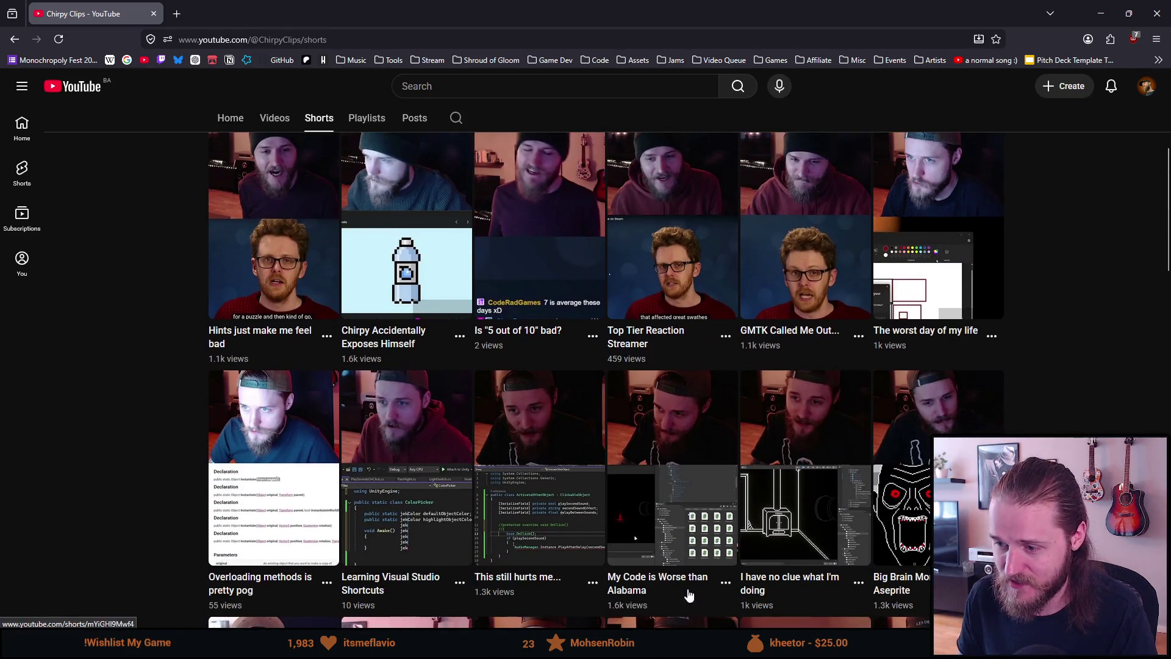
scroll(536, 388, up, 2)
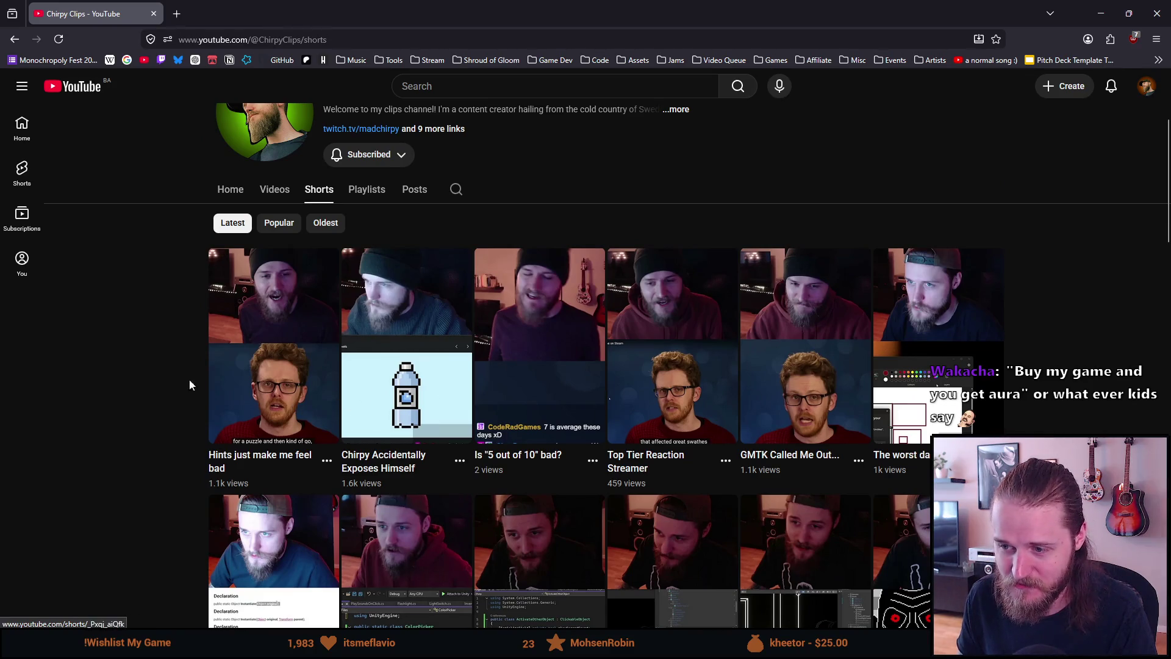
click(229, 191)
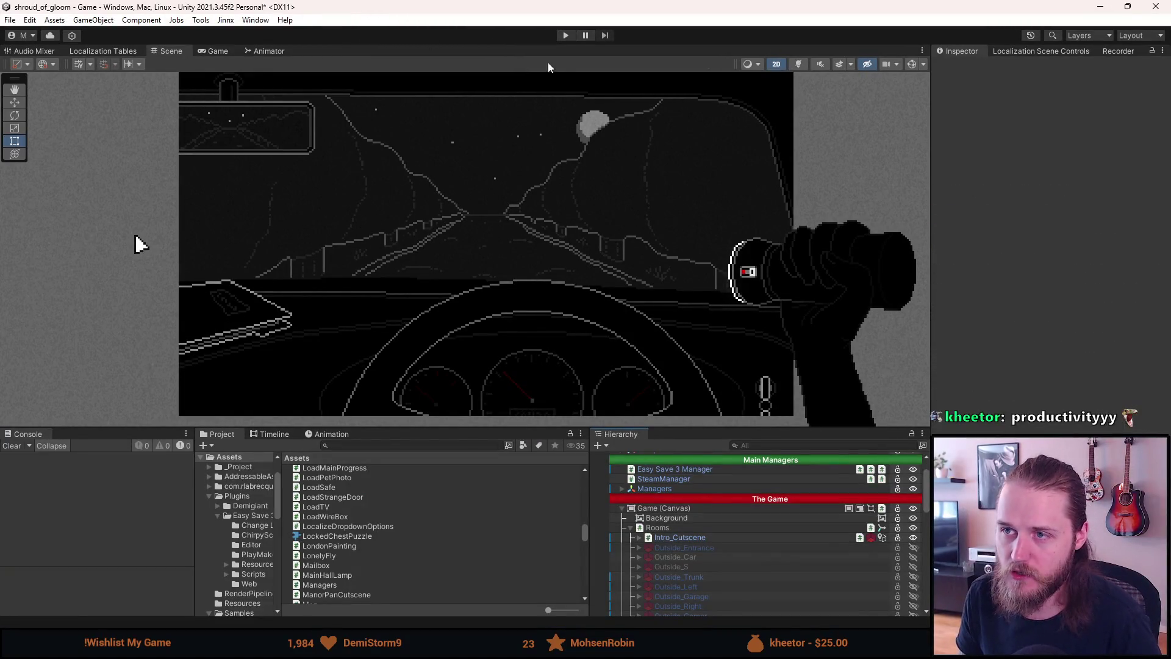
Save the scene, start Play mode, and pause the game with Esc
key(ctrl+s)
click(565, 34)
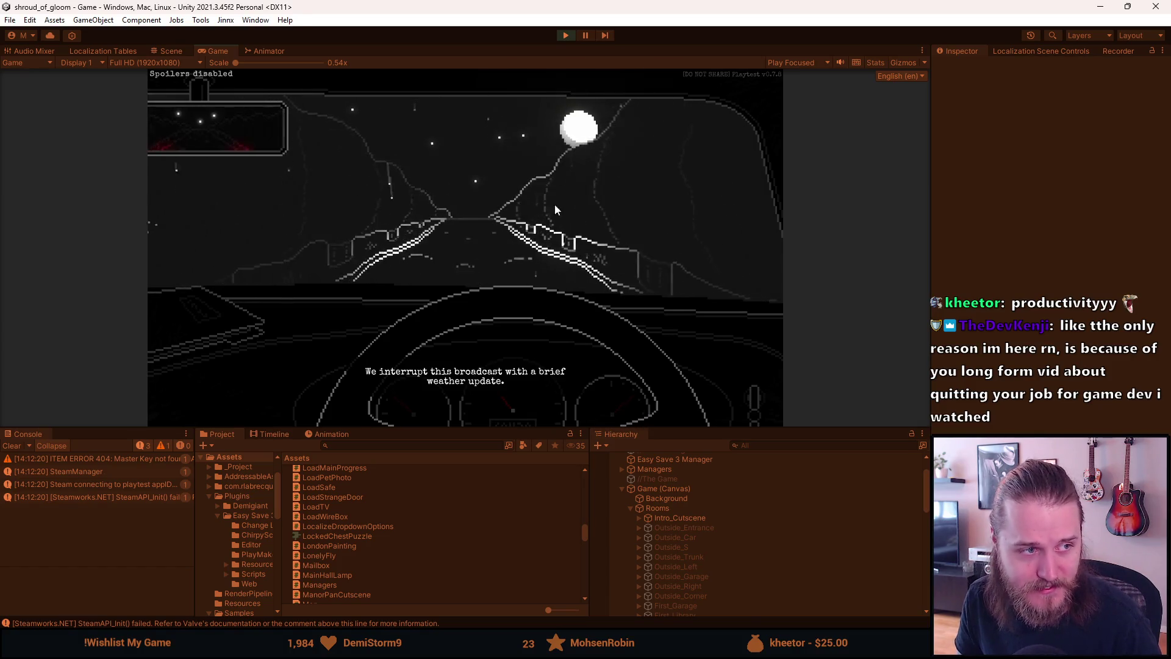
key(Escape)
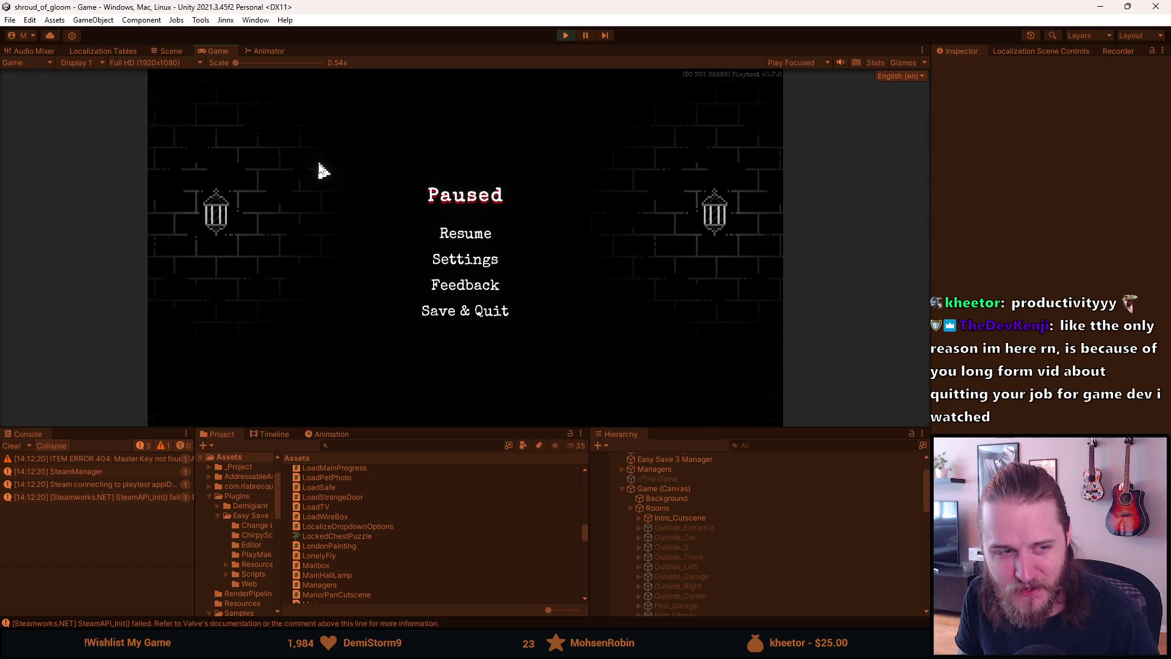
Turn the Voice volume down in Audio settings and maximize the Game view
click(454, 259)
click(465, 237)
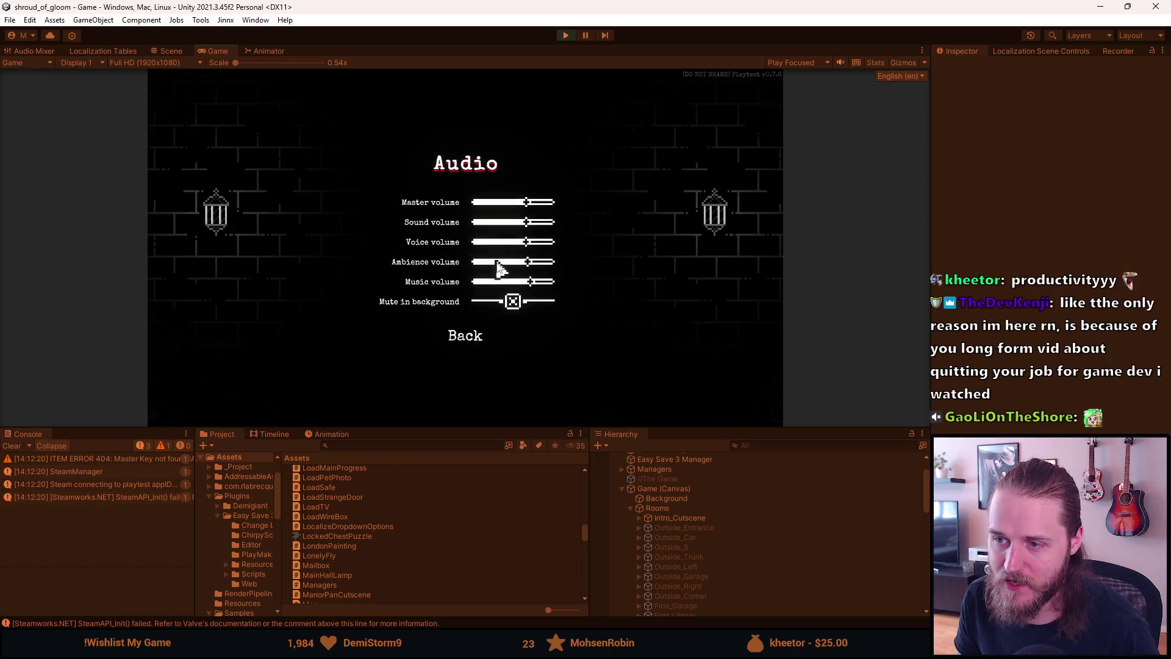
click(491, 243)
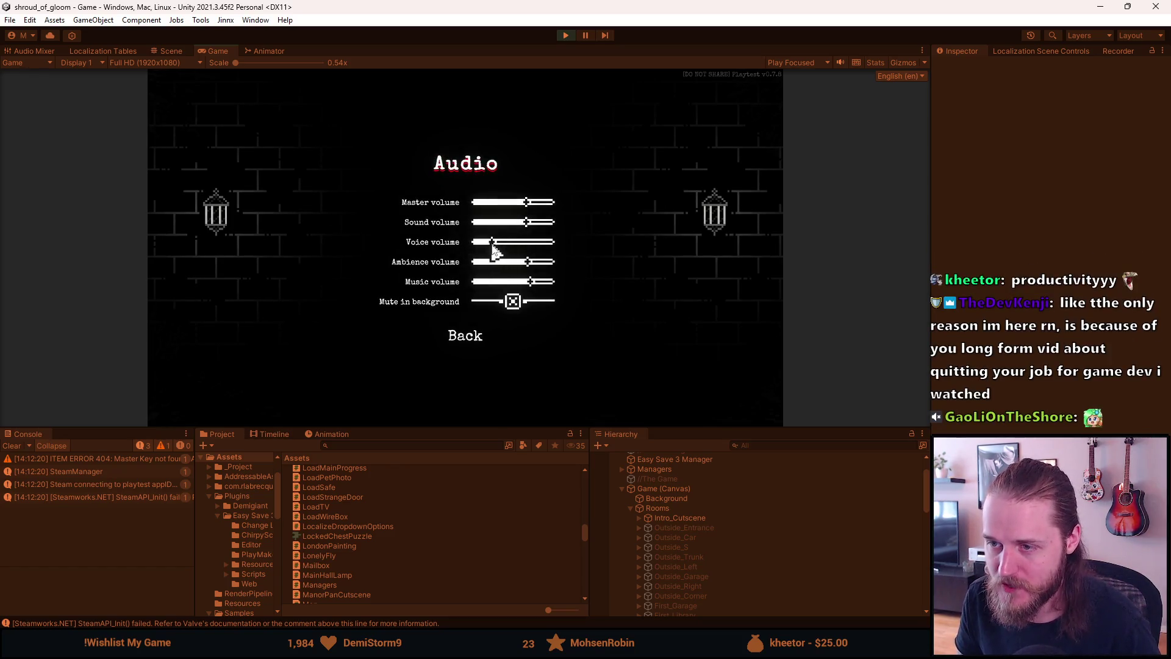
click(497, 337)
click(470, 339)
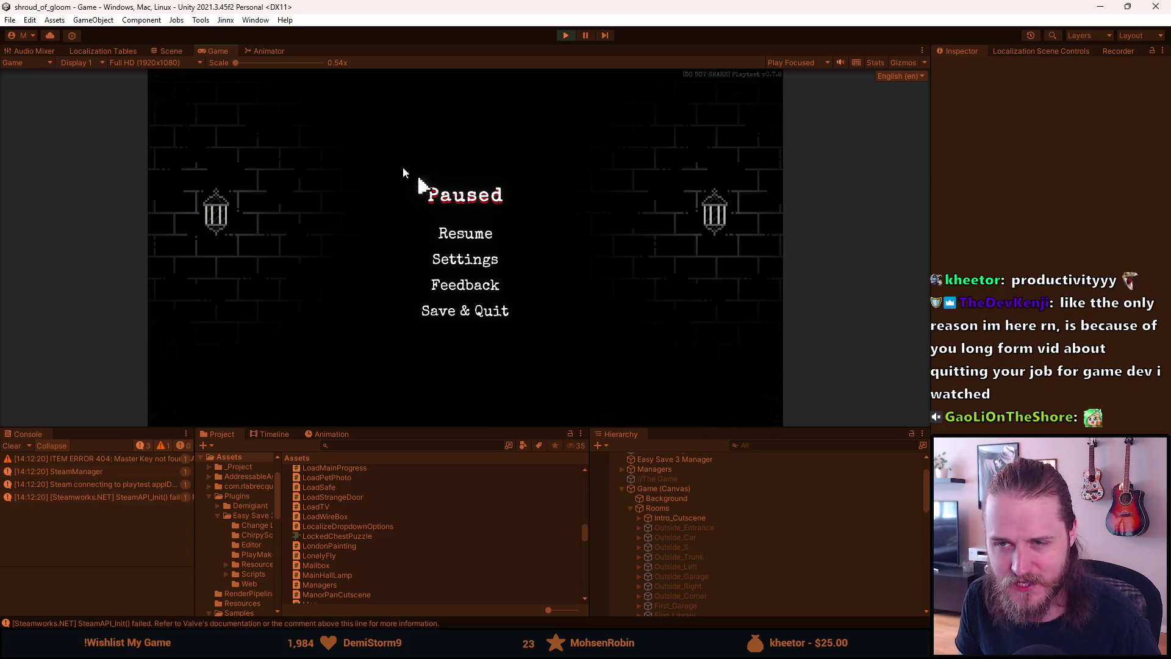
double_click(225, 53)
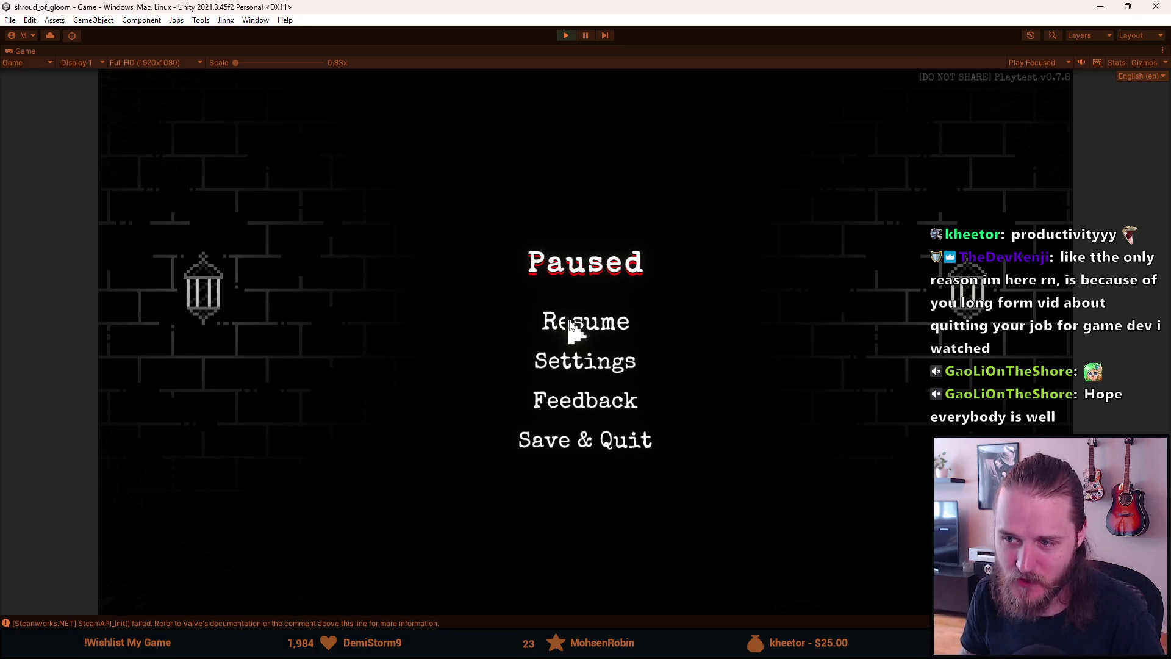
Resume the game briefly, exit Play mode, and clear the Console messages
click(569, 322)
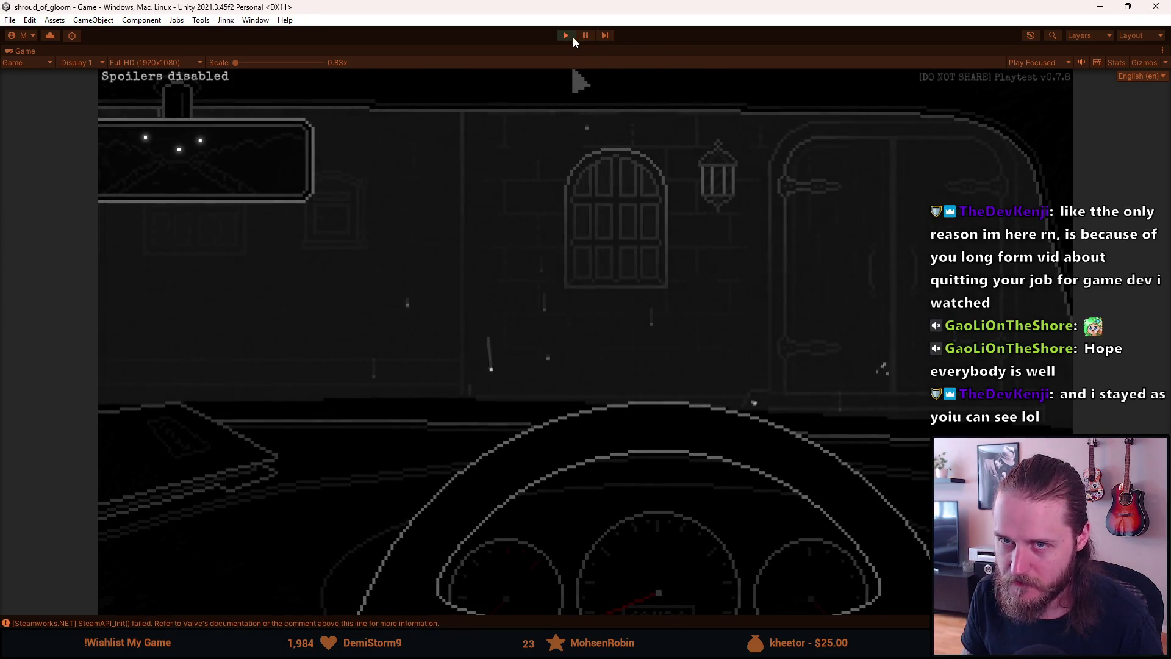
click(569, 36)
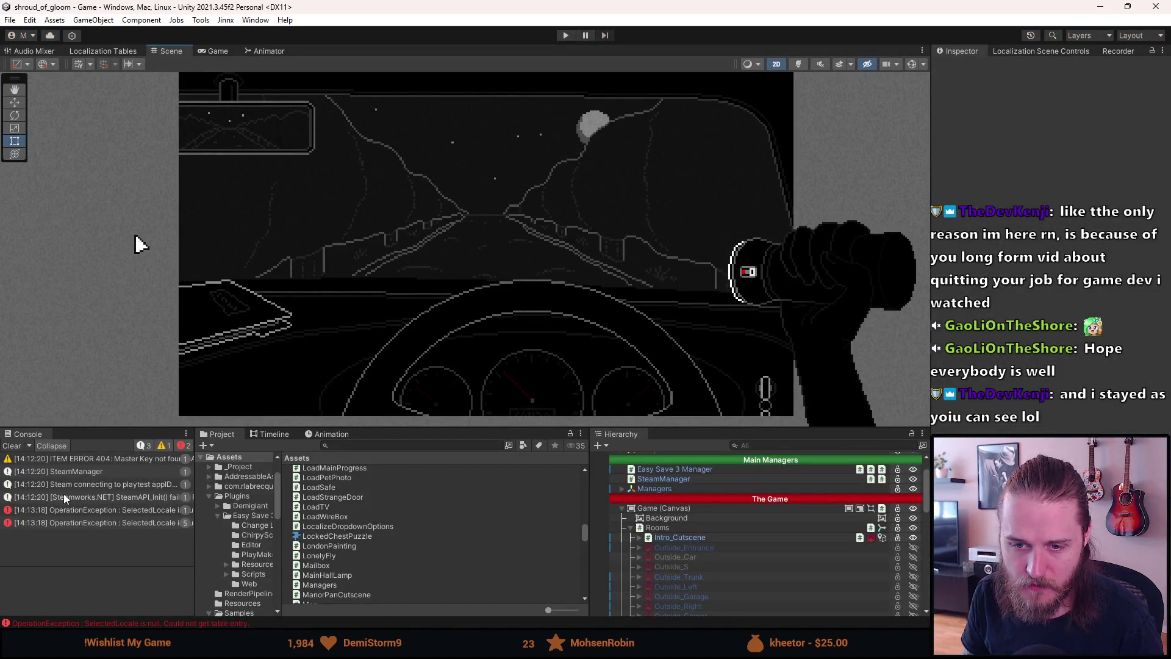
click(11, 447)
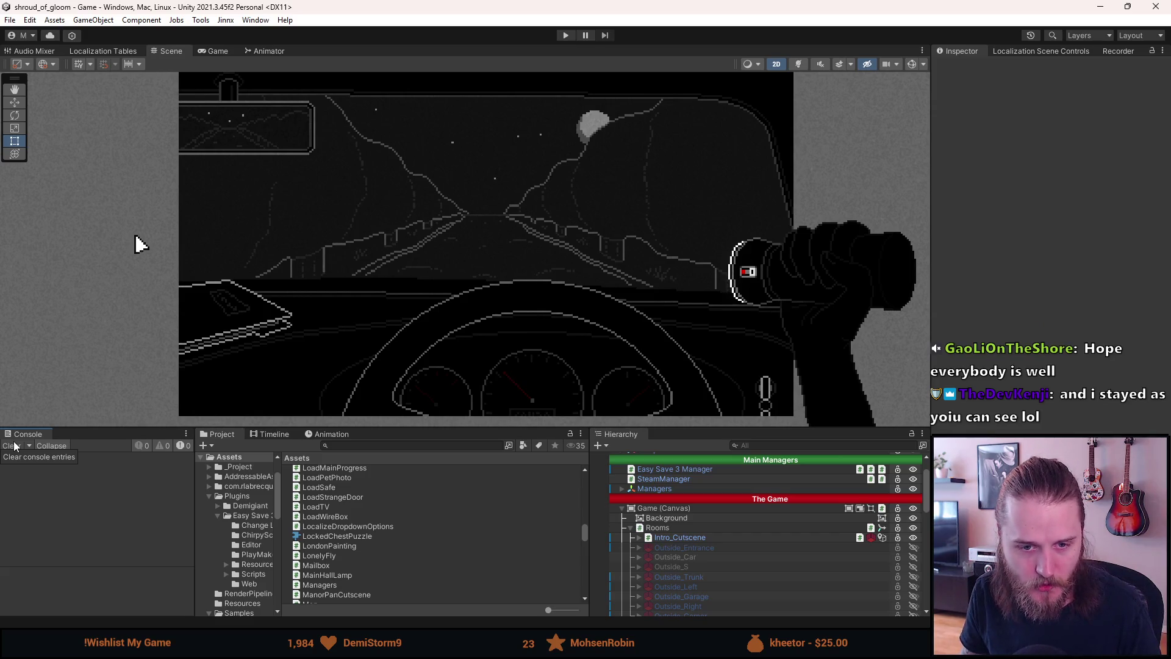
click(15, 443)
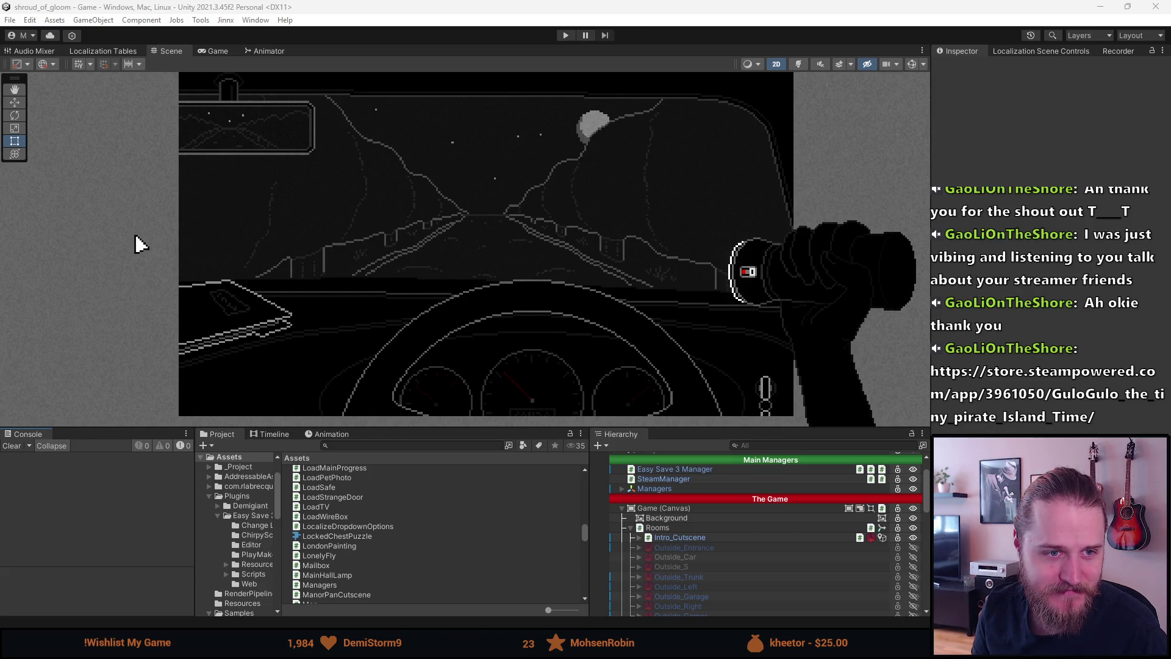
key(alt+Tab)
Maximize the browser and page through all ten Gulo-Gulo screenshots, then close the gallery
drag(169, 157, 365, 4)
click(384, 326)
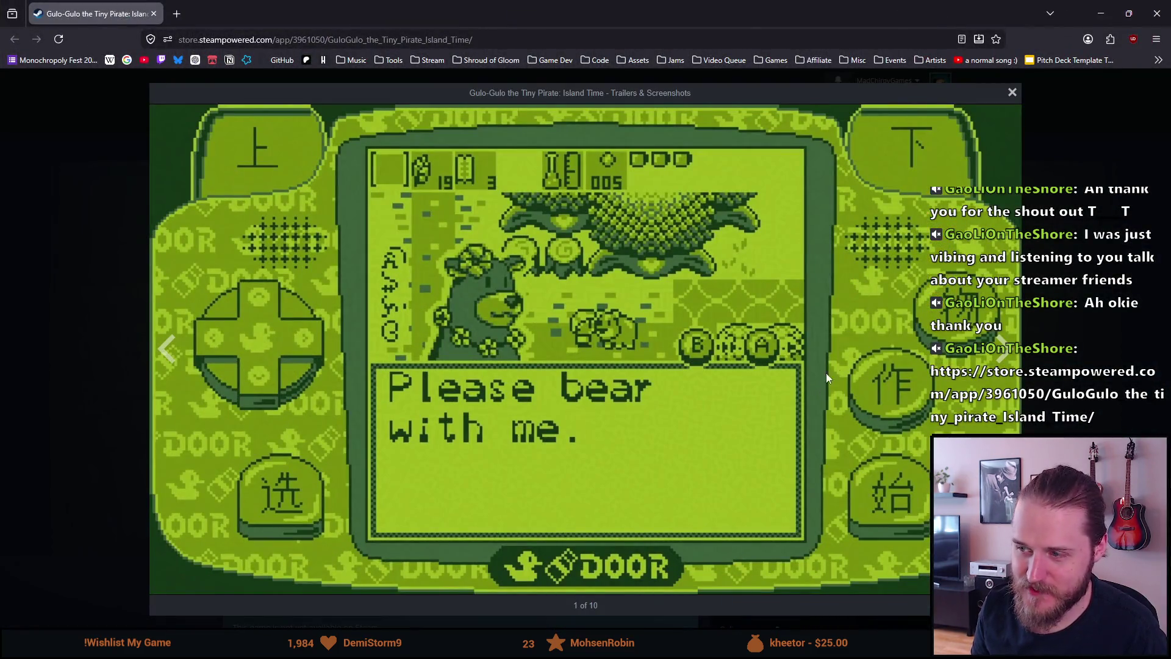
click(1003, 355)
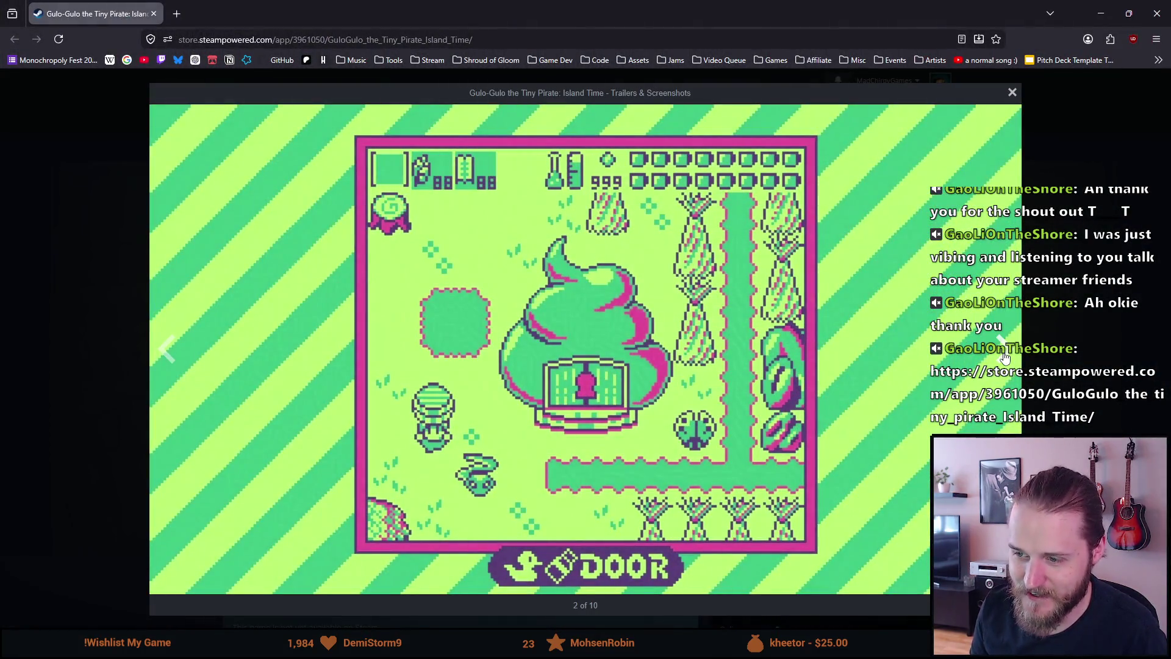
click(1003, 356)
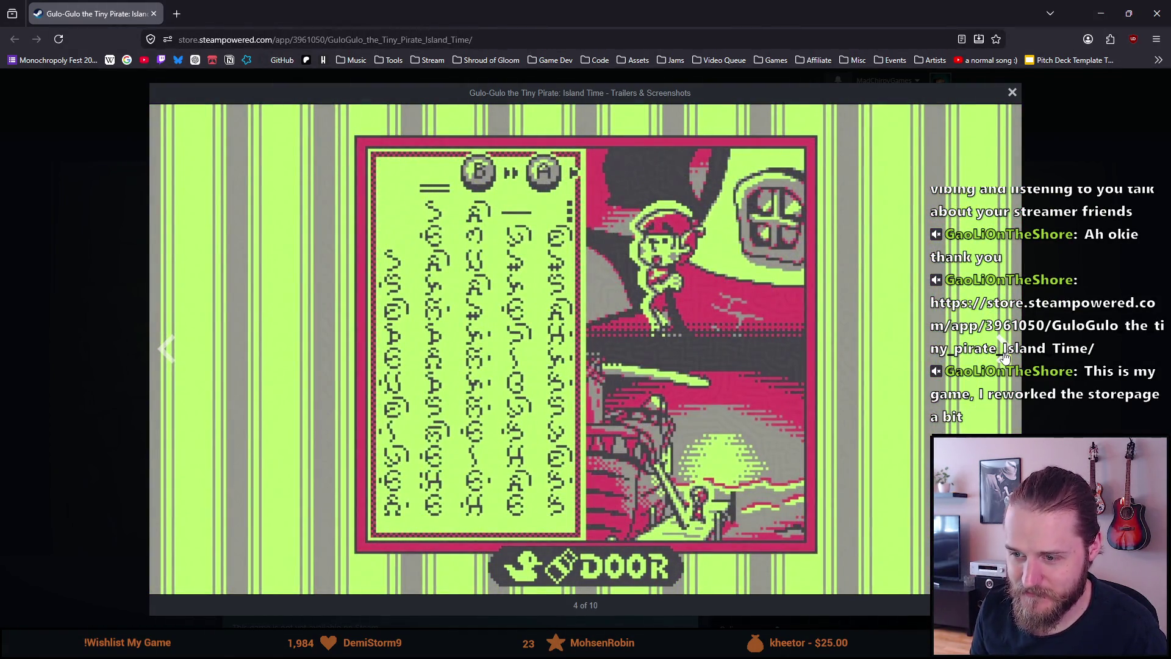
click(1003, 355)
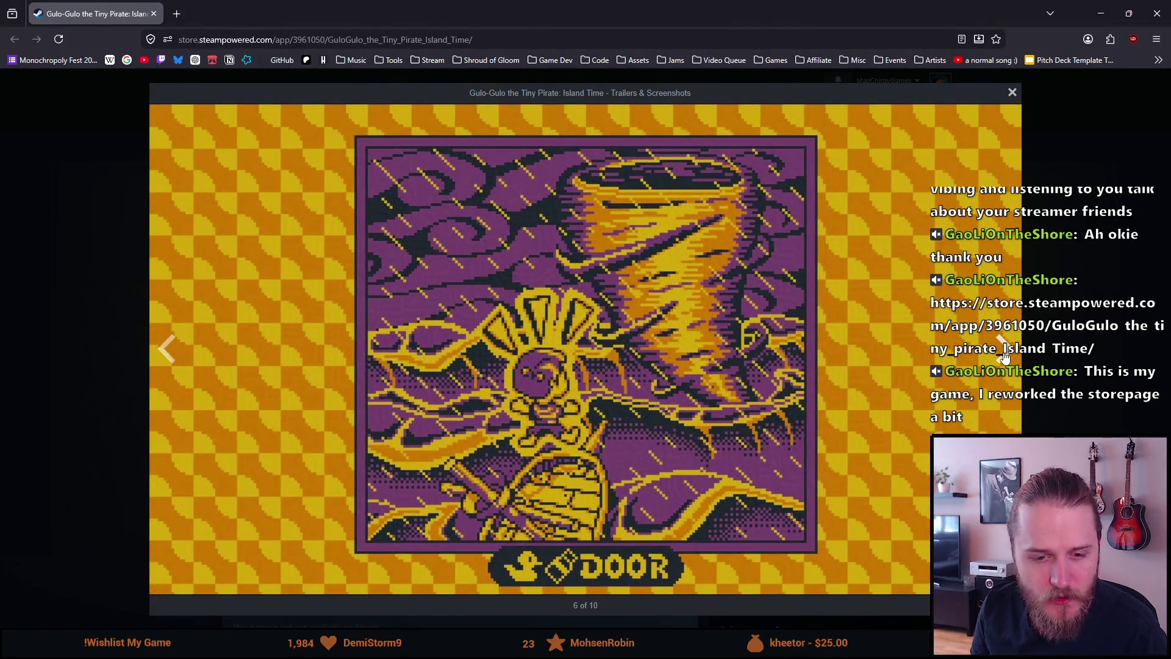
click(1003, 354)
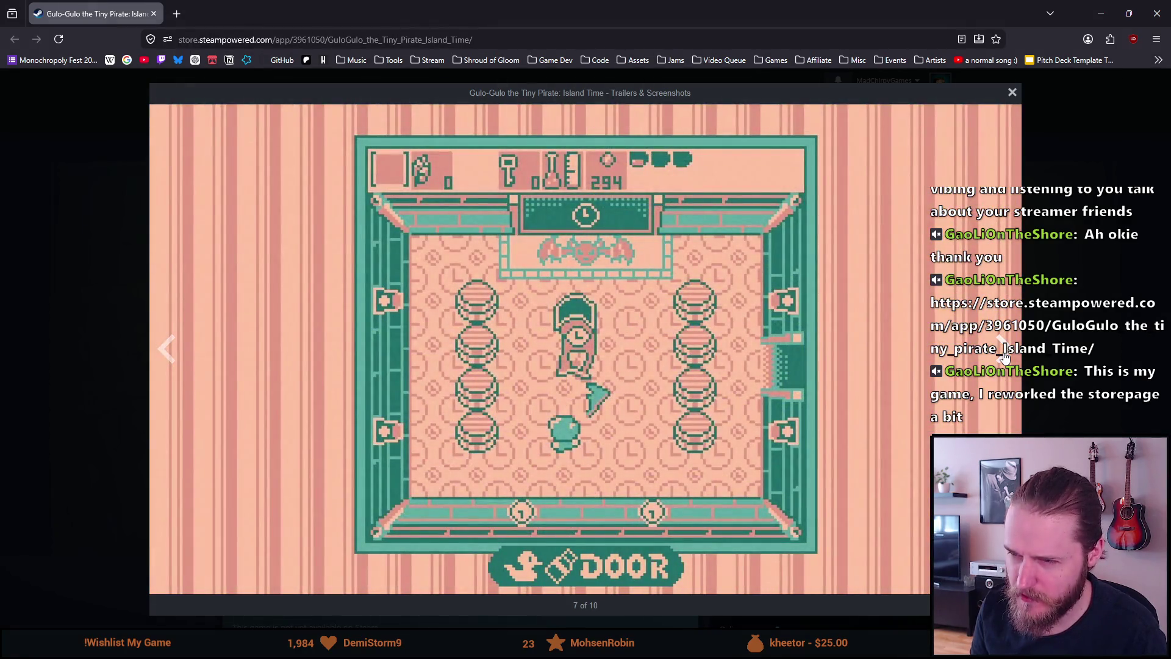
click(1003, 355)
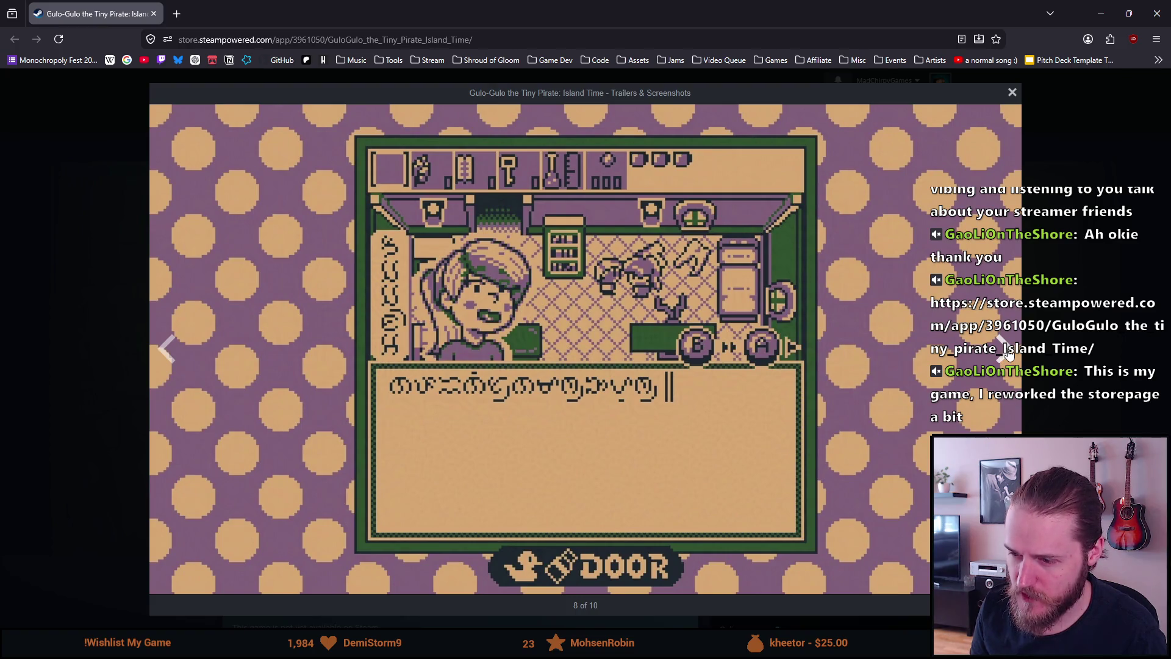
click(1005, 356)
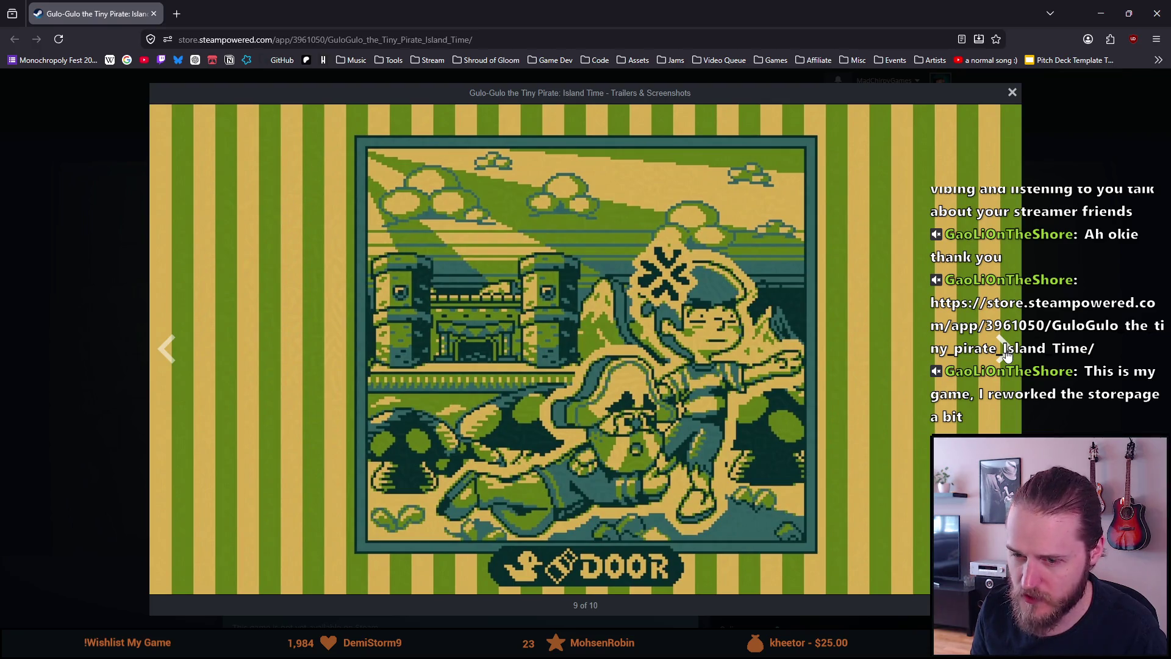
click(1007, 356)
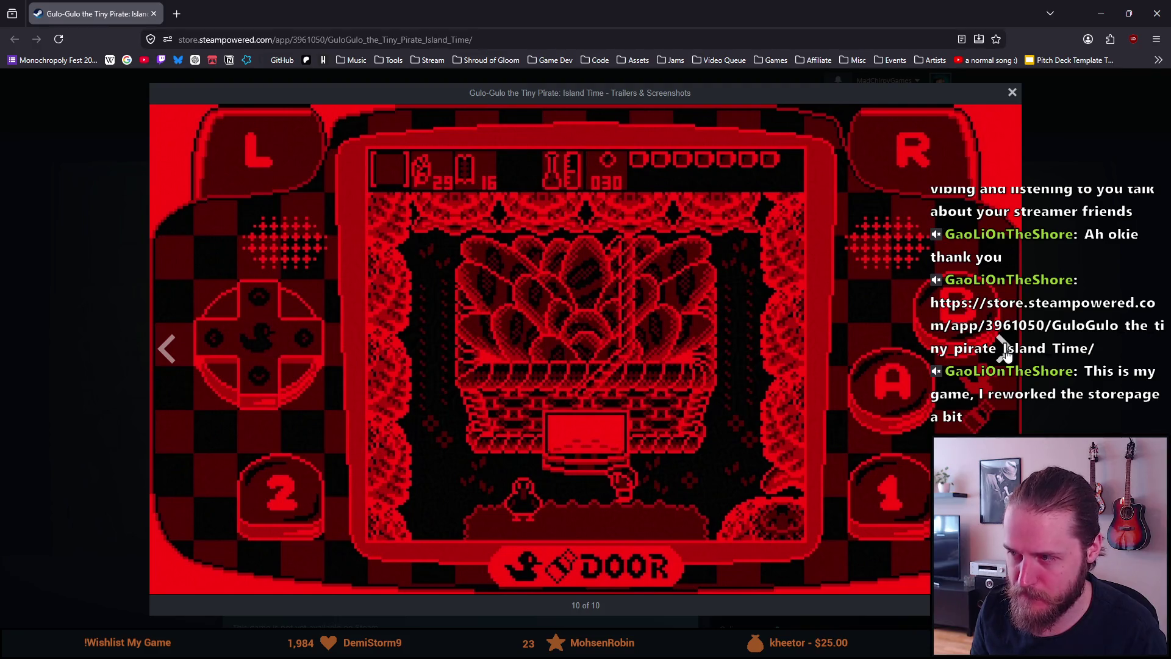
click(1006, 356)
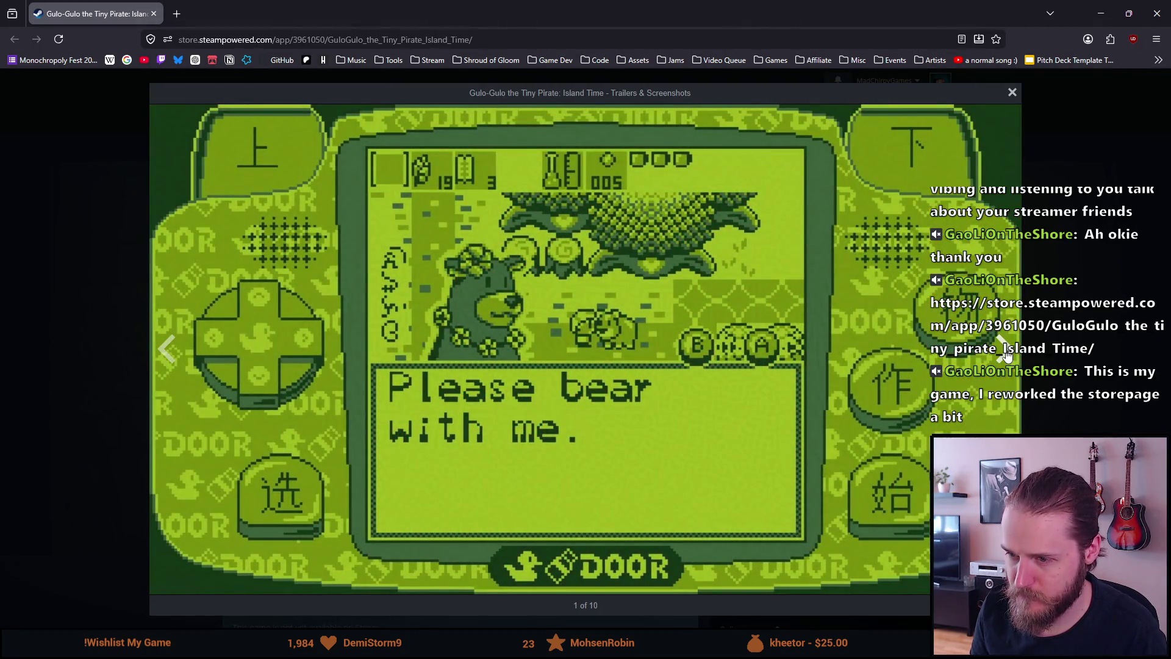
key(Escape)
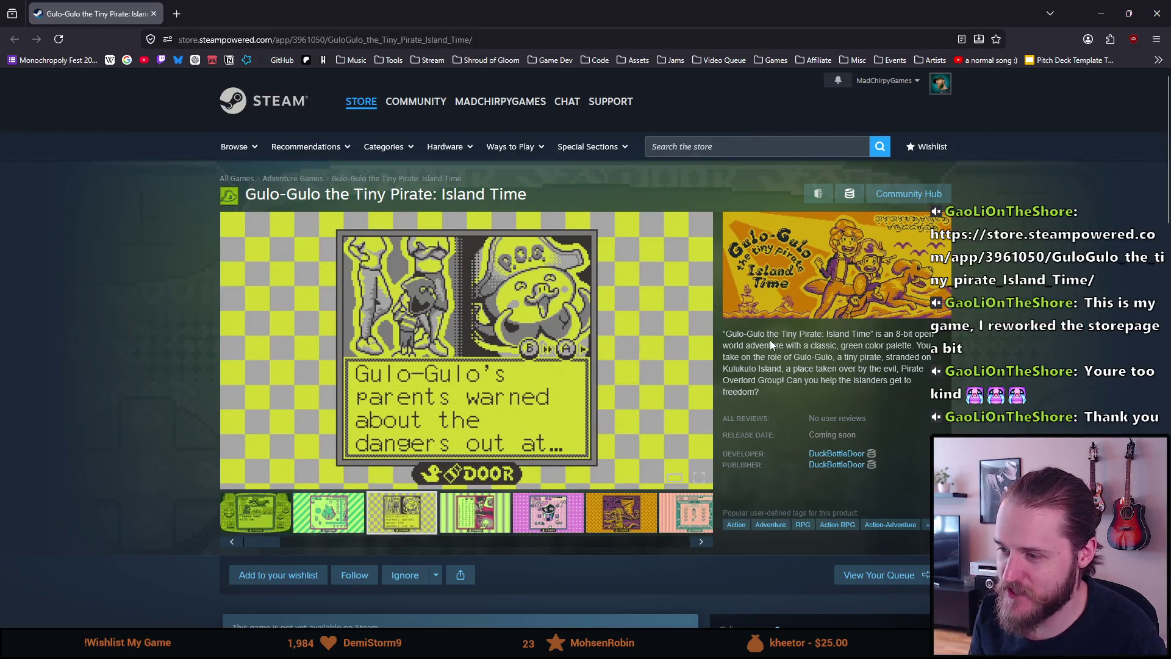
Scroll down About This Game and expand the full Gulo-Gulo description
drag(770, 345, 908, 345)
click(868, 357)
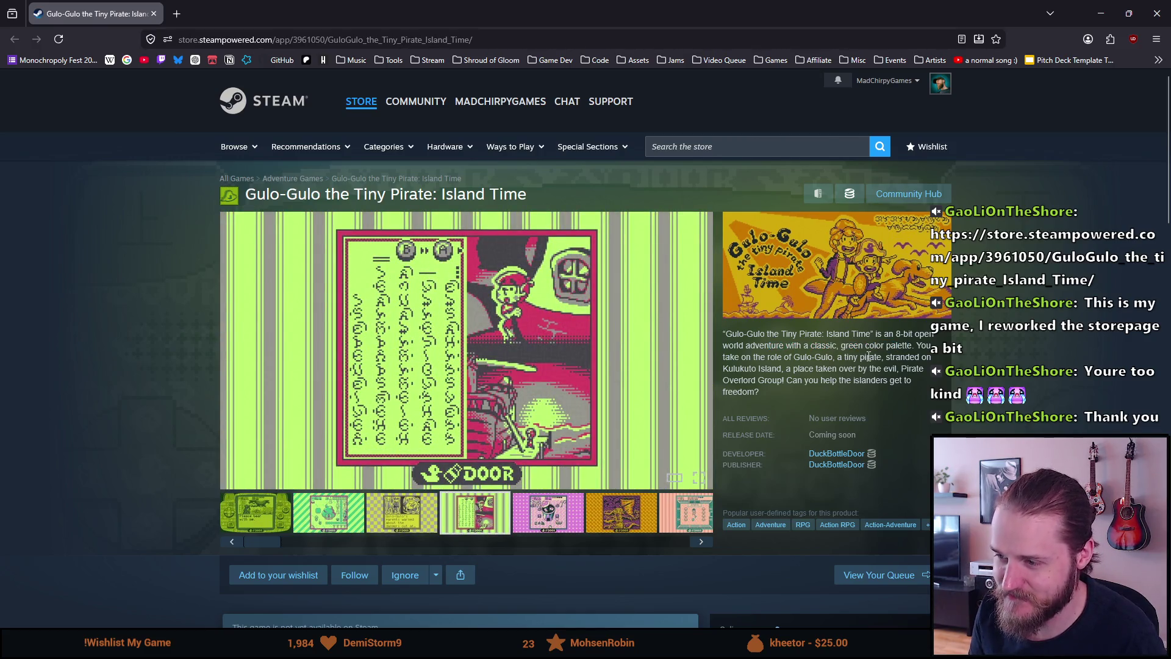
scroll(793, 335, down, 1)
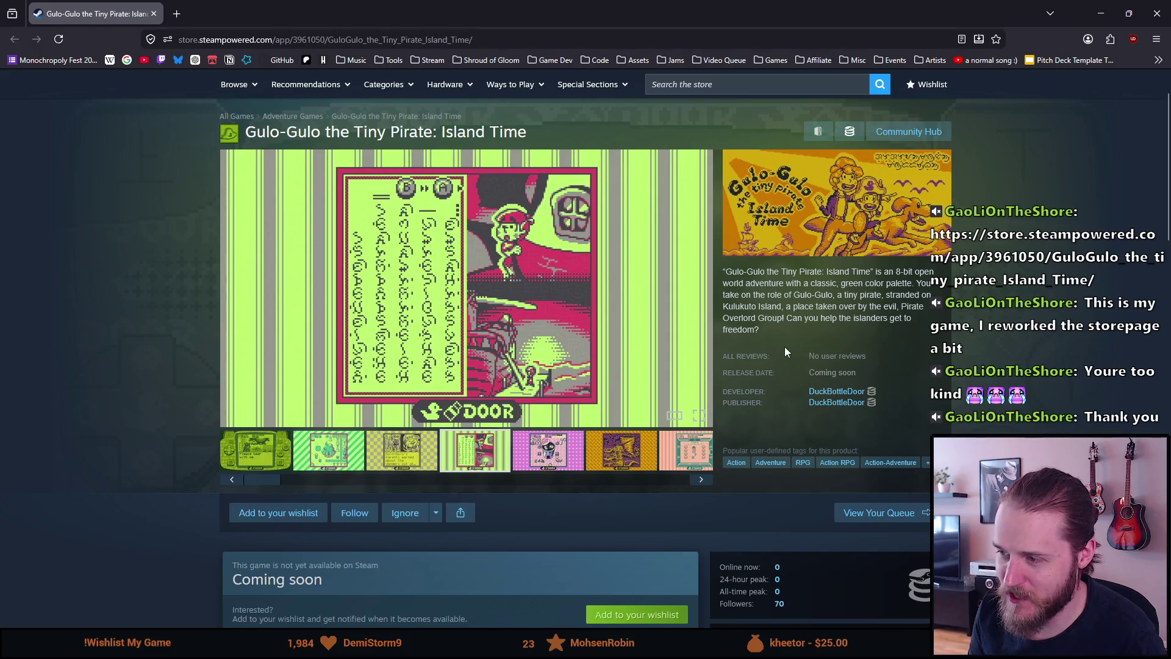
scroll(784, 346, down, 3)
scroll(646, 367, down, 6)
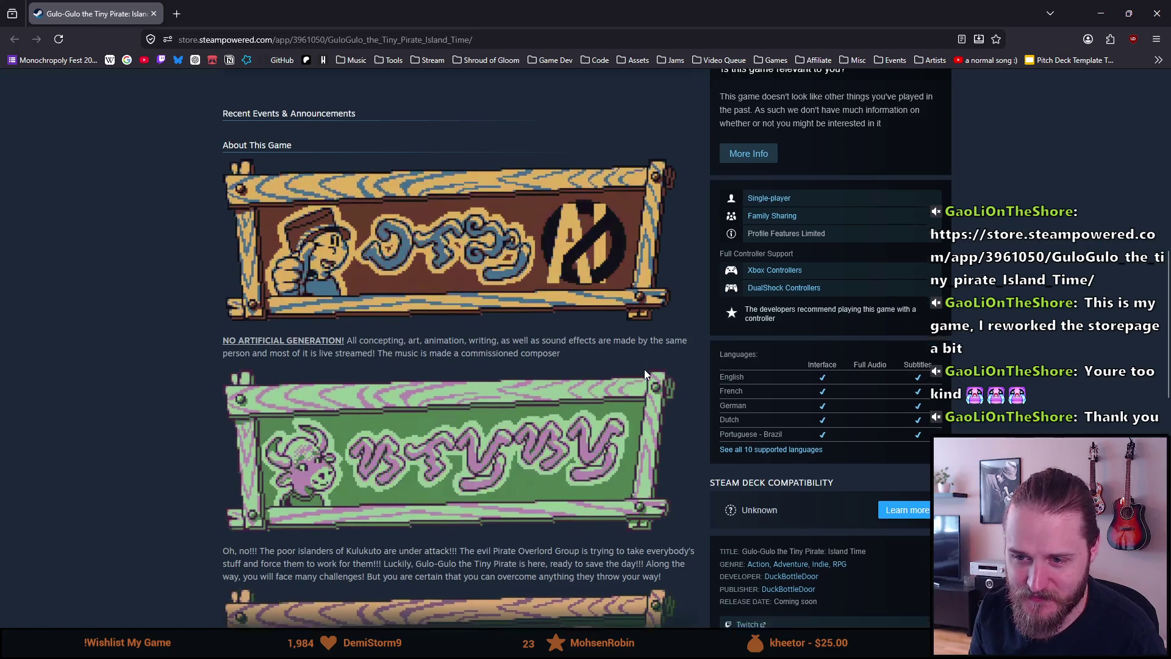
scroll(644, 370, down, 2)
scroll(642, 373, down, 1)
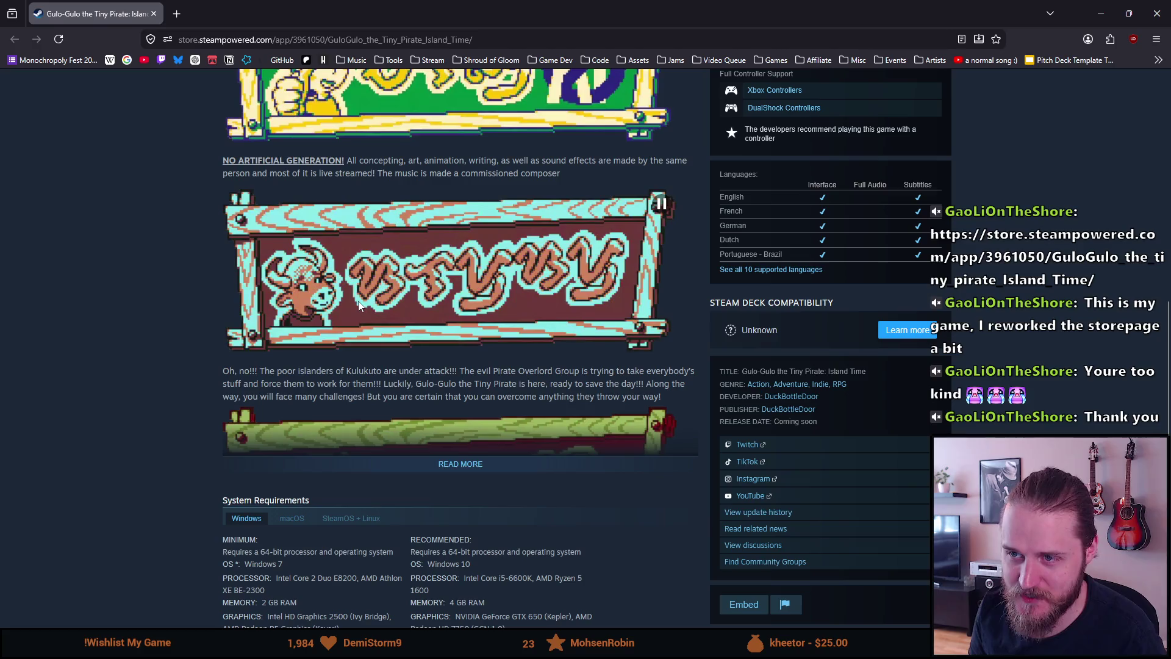
scroll(357, 302, down, 2)
click(384, 335)
Show the complete list of all 10 supported languages
scroll(383, 335, down, 3)
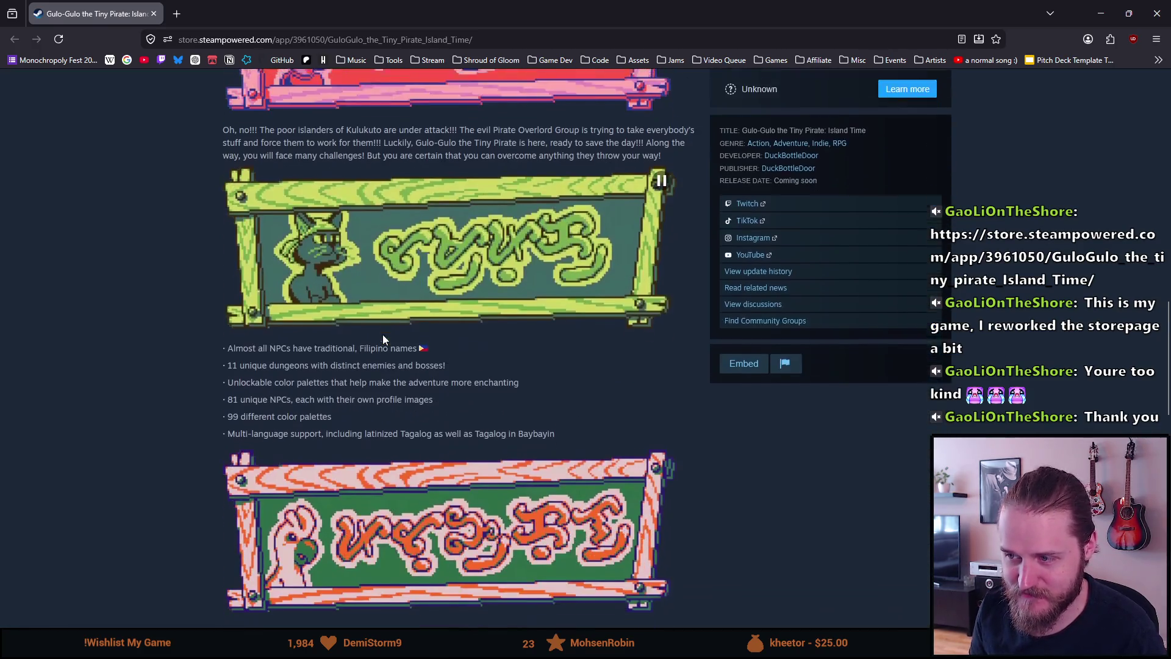
scroll(380, 334, down, 3)
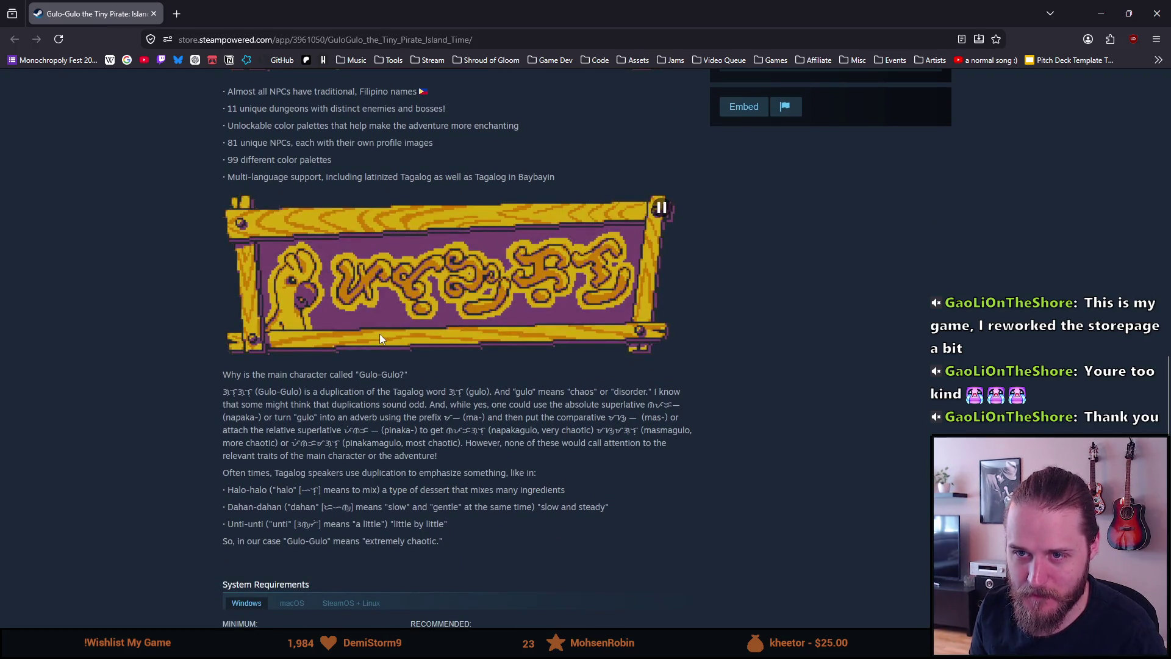
scroll(378, 334, up, 8)
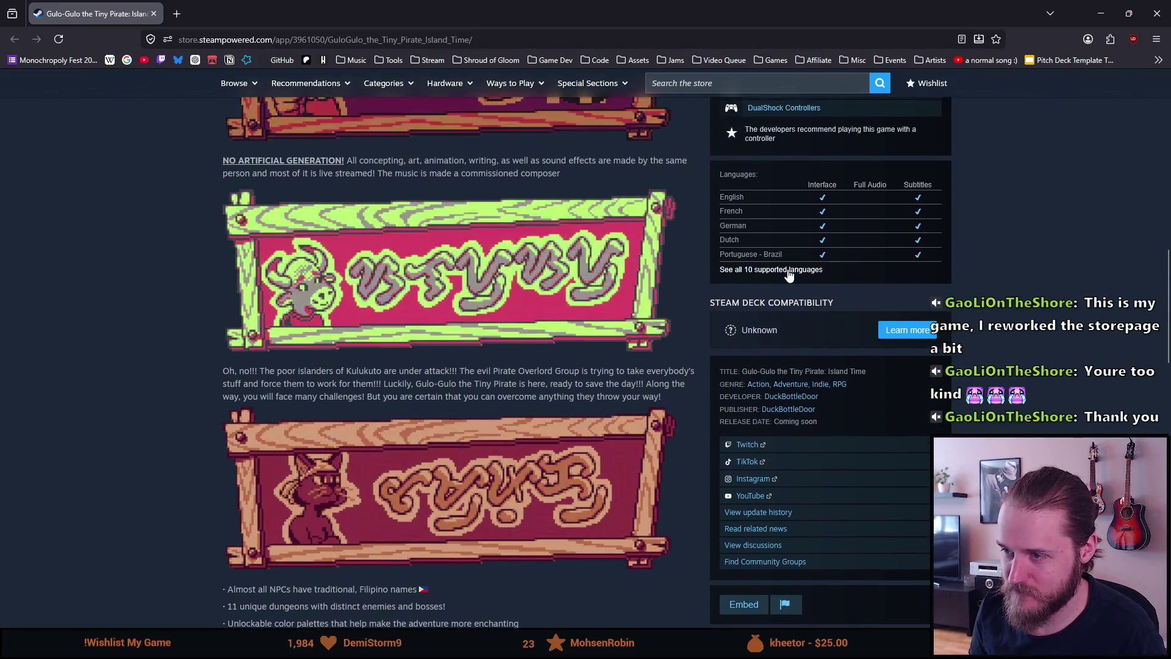
click(788, 270)
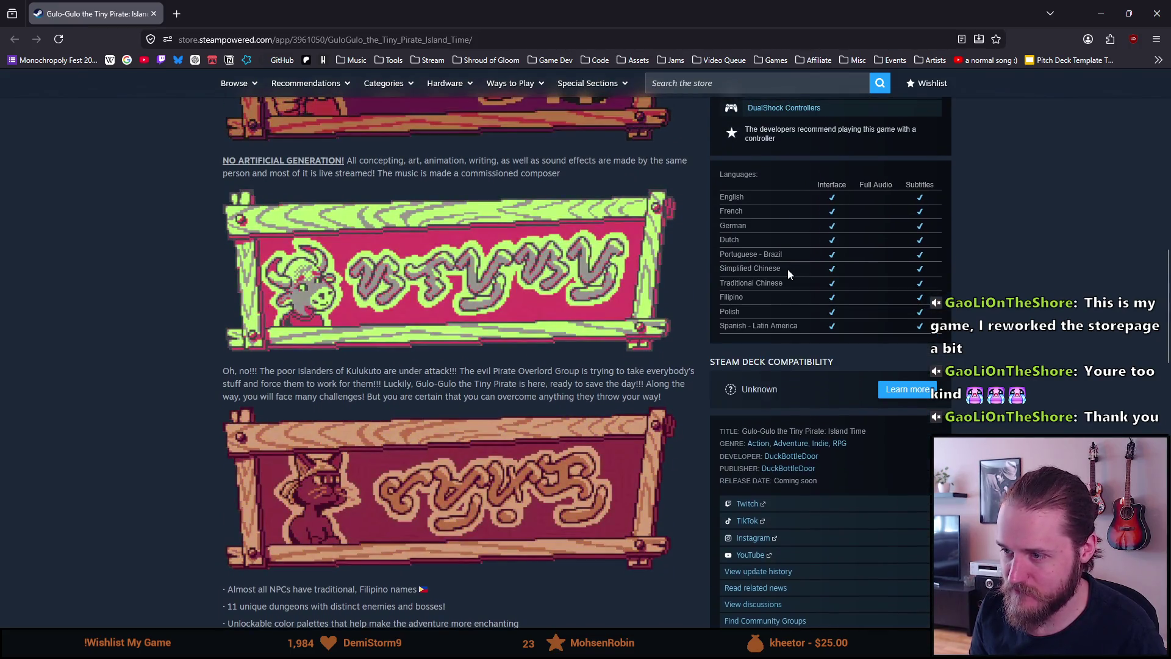
Highlight both Chinese language rows, including the Traditional Chinese checkmarks
scroll(762, 330, up, 1)
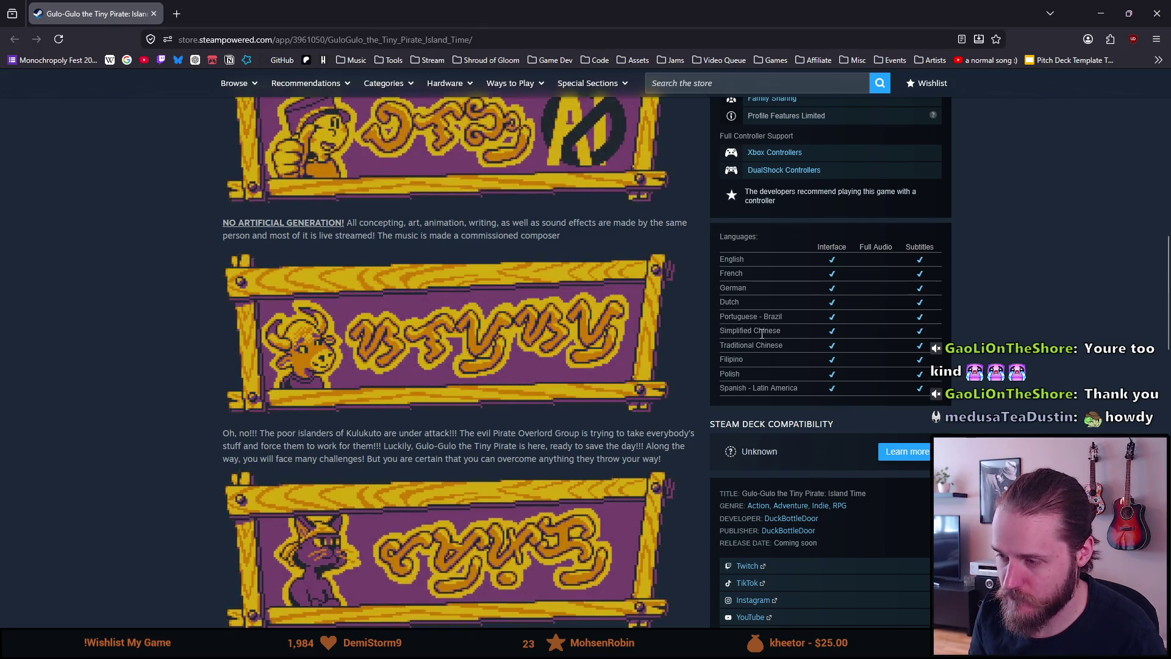
mouse_move(719, 334)
mouse_down()
mouse_move(818, 334)
mouse_move(786, 345)
mouse_up()
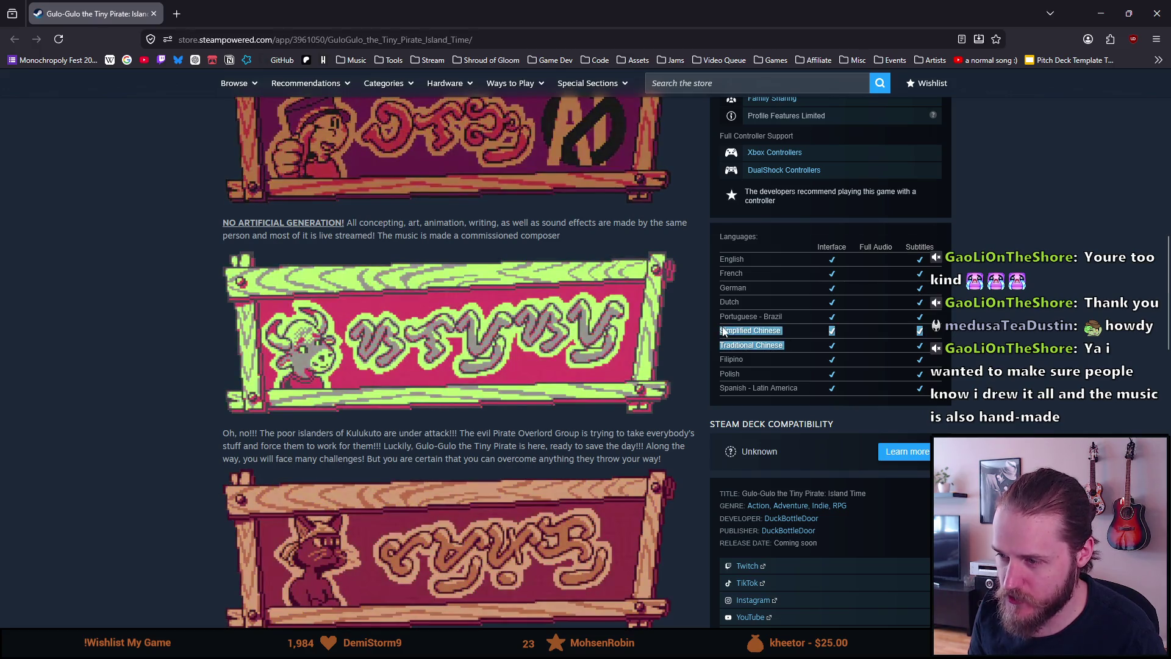
click(743, 336)
mouse_move(719, 330)
mouse_down()
mouse_move(774, 345)
mouse_move(711, 334)
mouse_up()
click(753, 342)
click(767, 343)
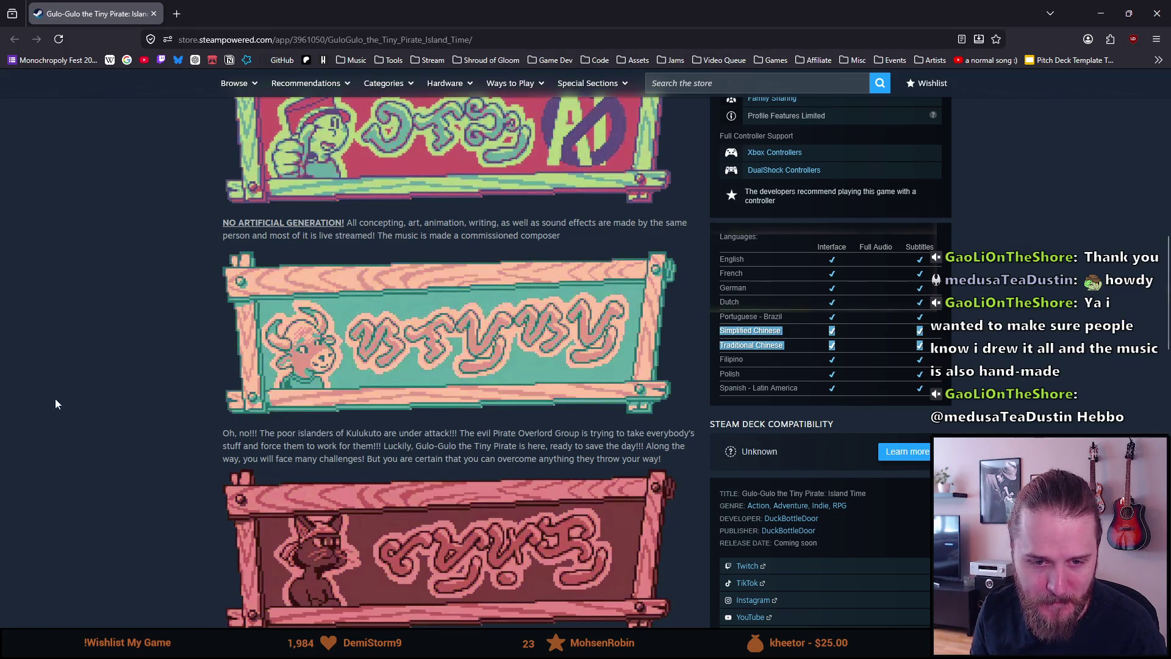
Scroll back to the top of the store page and close it
scroll(104, 384, up, 2)
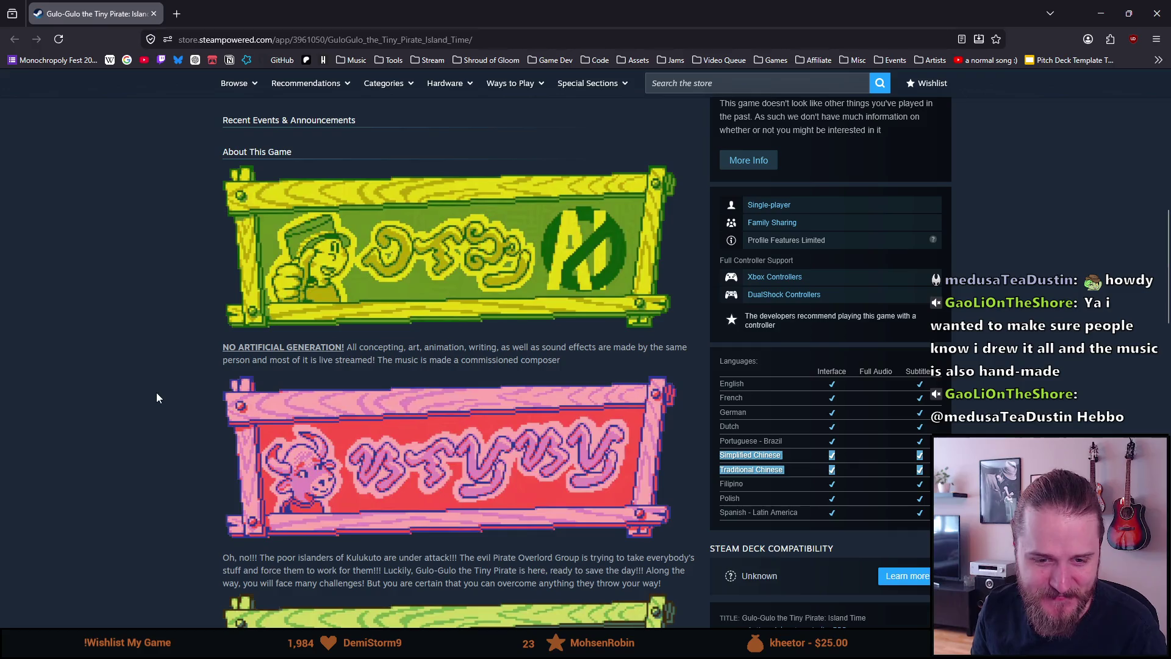
scroll(157, 395, up, 8)
scroll(160, 393, up, 2)
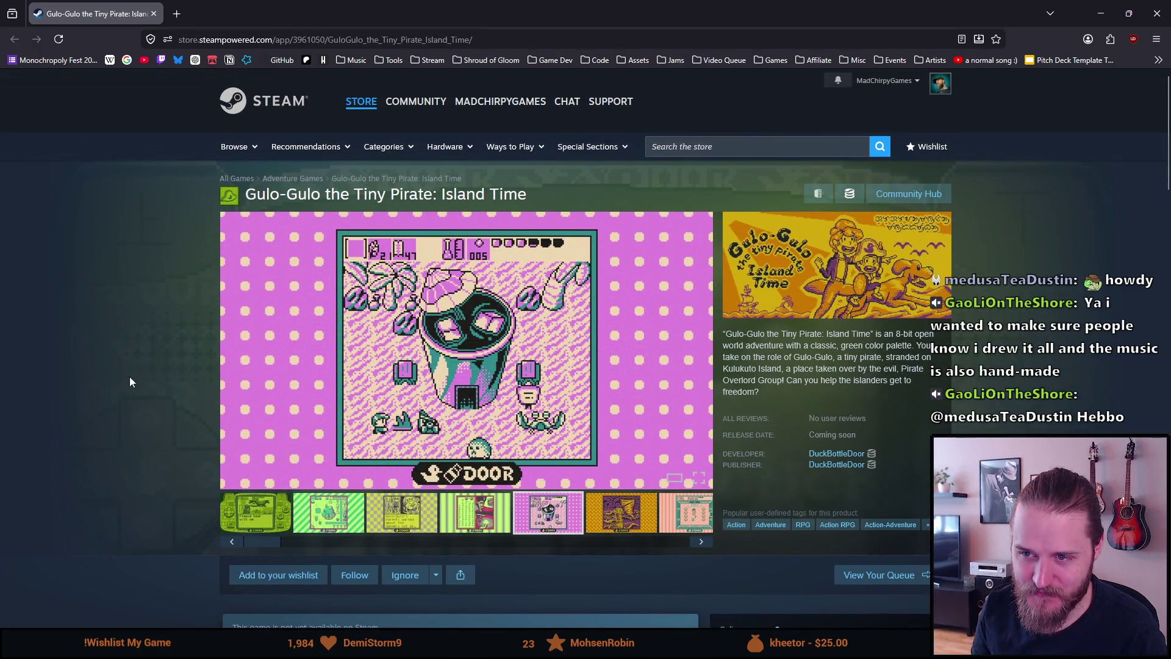
scroll(60, 256, down, 6)
scroll(60, 255, up, 6)
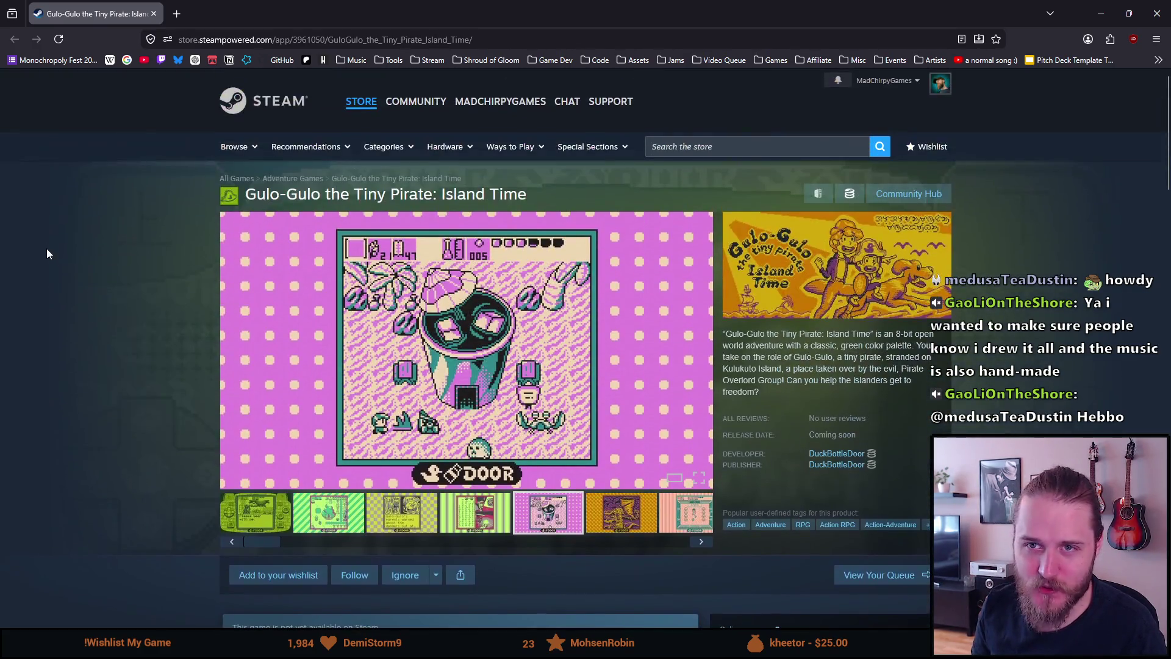
click(155, 13)
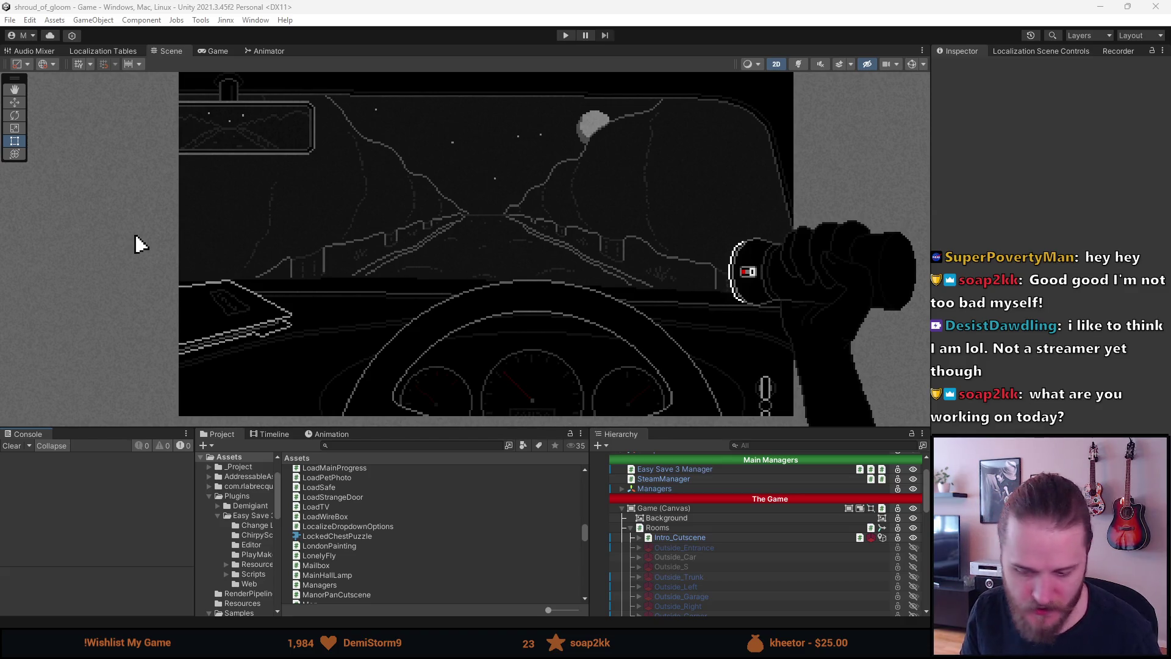
Switch from the Unity editor over to Aseprite
key(alt+Tab)
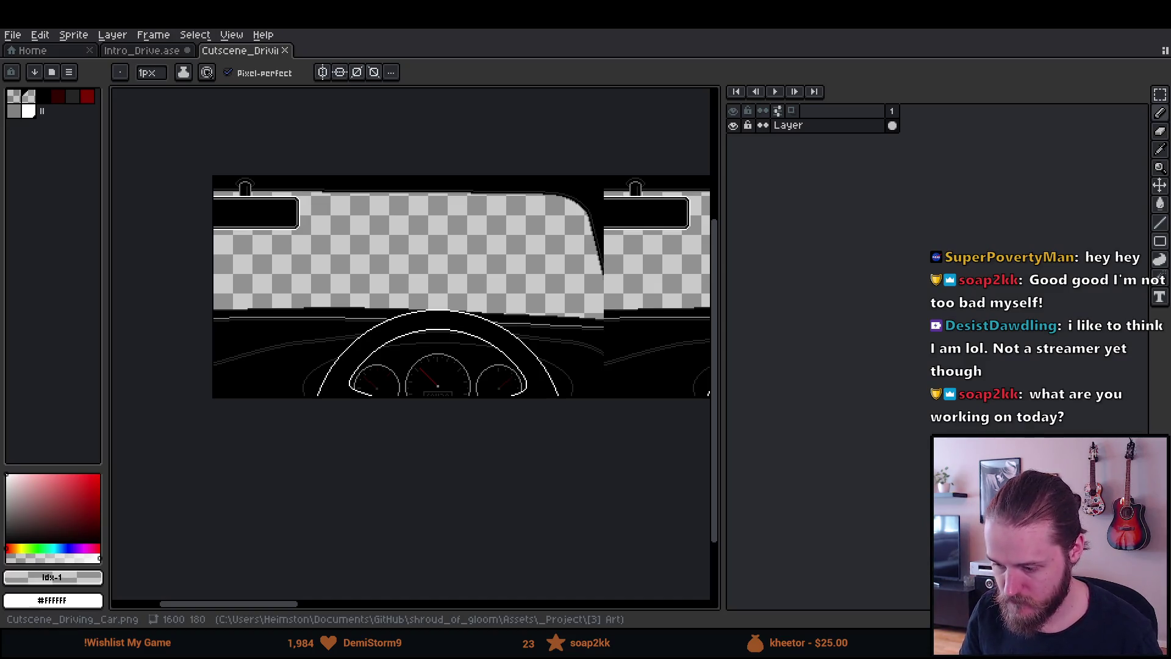
Zoom in and pan across the tiled dashboard gauges in Cutscene_Driving_Car.png
scroll(449, 226, down, 1)
scroll(449, 225, up, 1)
mouse_move(359, 359)
mouse_down()
mouse_move(337, 331)
mouse_move(141, 324)
mouse_move(366, 368)
mouse_move(82, 425)
mouse_up()
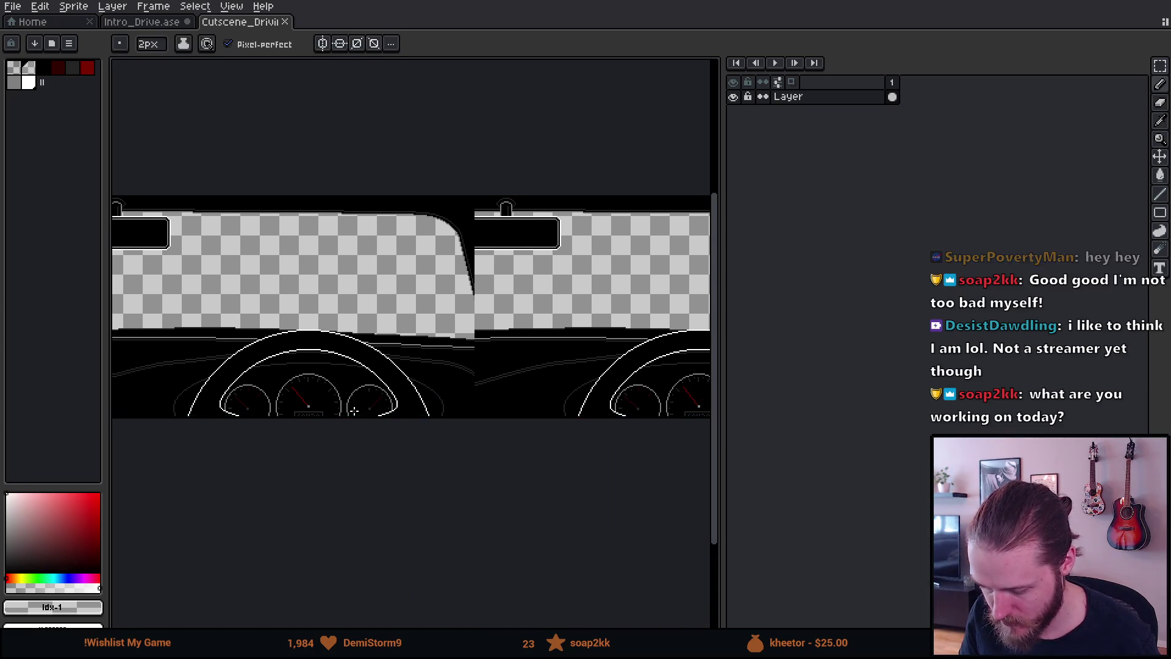
scroll(358, 405, down, 2)
scroll(358, 406, up, 3)
mouse_move(358, 405)
mouse_down()
mouse_move(695, 384)
mouse_move(544, 373)
mouse_move(554, 378)
mouse_up()
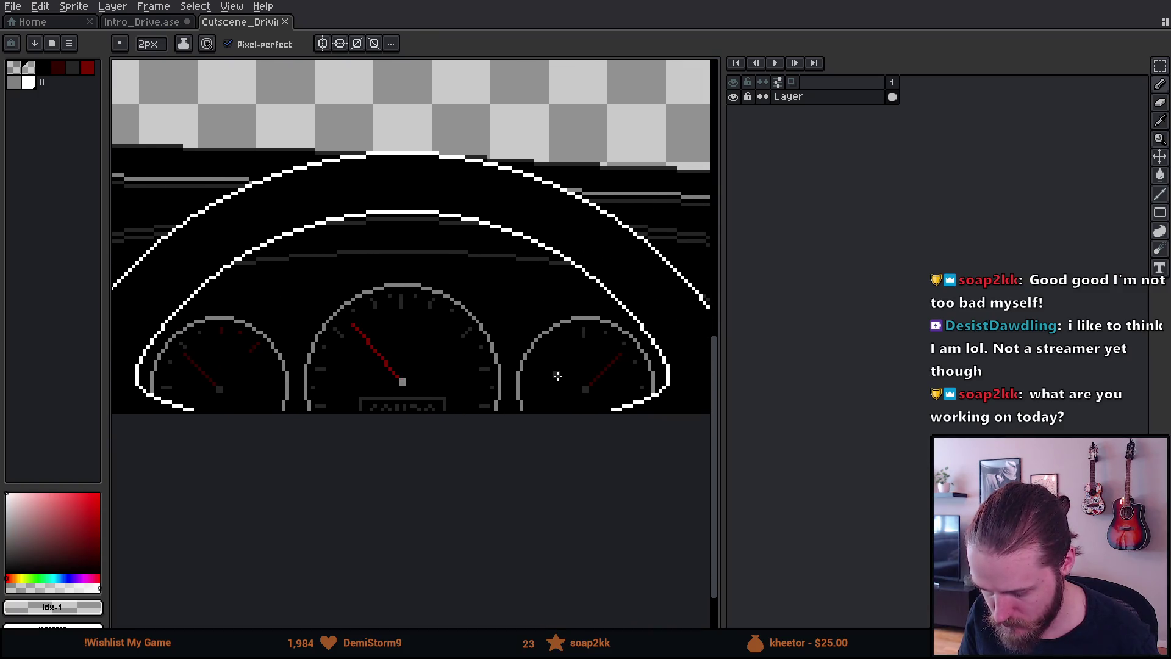
Zoom out, reposition the tiled dashboard strip, and switch to Intro_Drive.ase
key(minus)
scroll(554, 379, up, 1)
scroll(488, 366, down, 3)
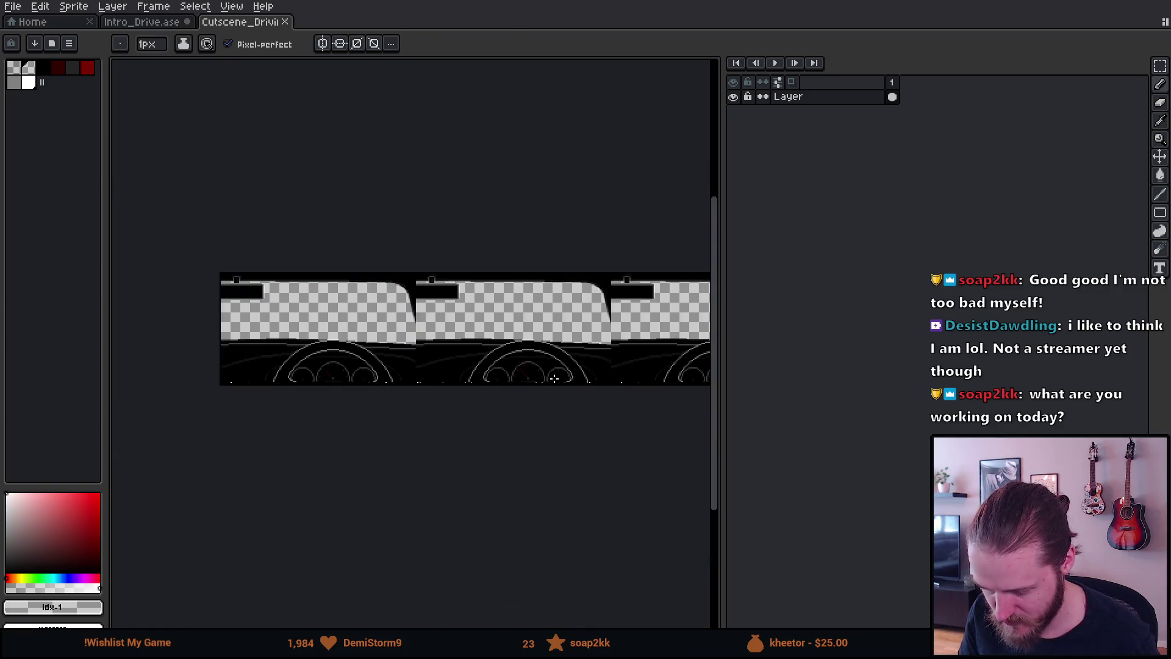
scroll(427, 354, down, 1)
scroll(425, 347, up, 1)
drag(577, 416, 523, 378)
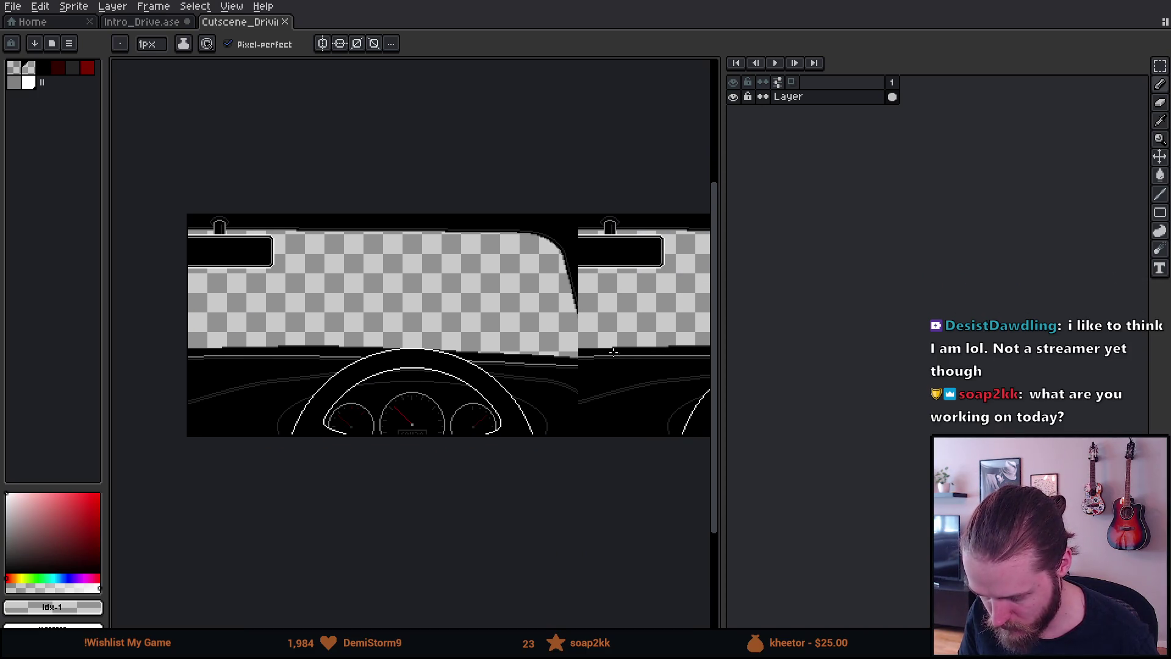
drag(217, 353, 191, 373)
drag(577, 415, 253, 402)
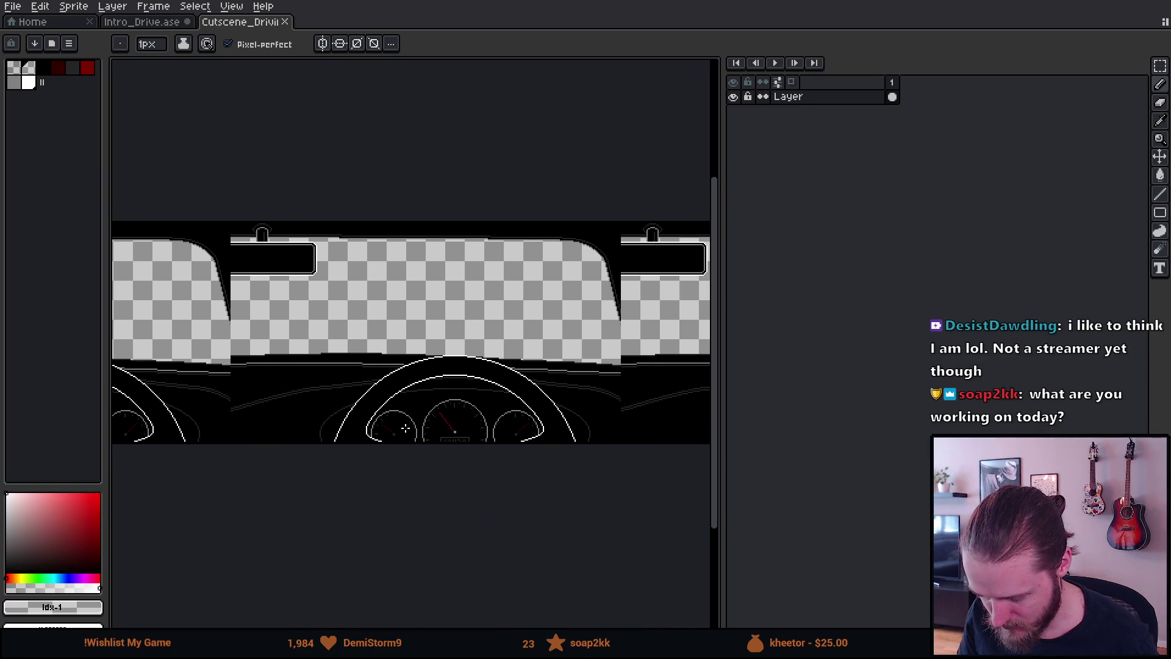
scroll(405, 428, down, 2)
scroll(412, 428, up, 1)
drag(413, 427, 578, 413)
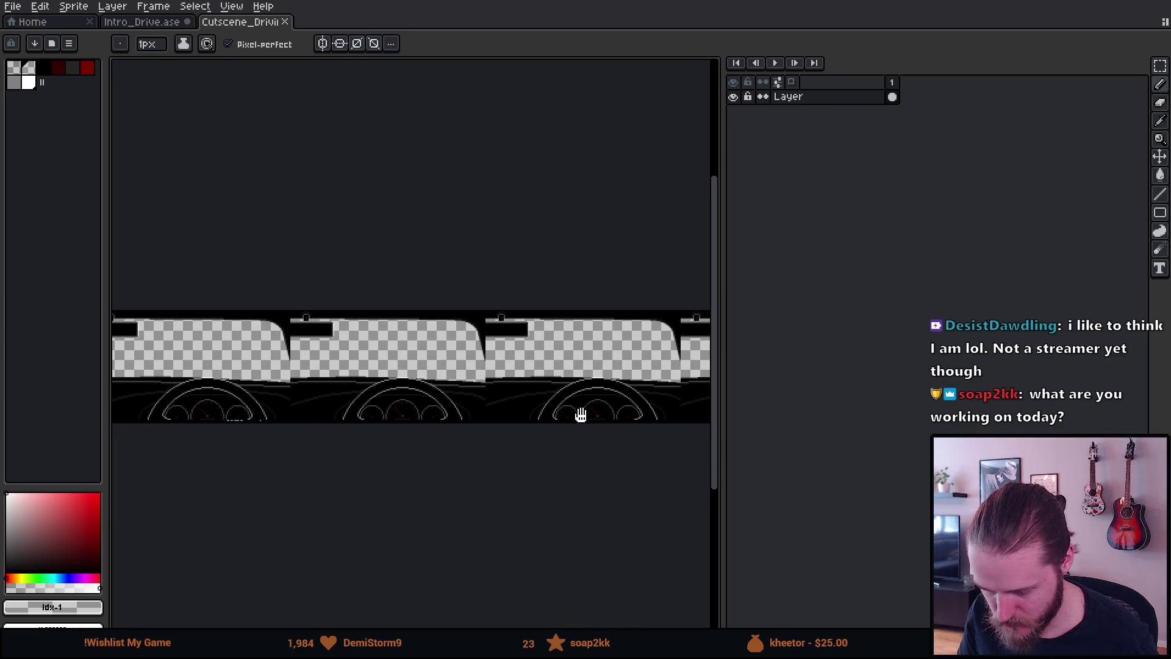
click(146, 22)
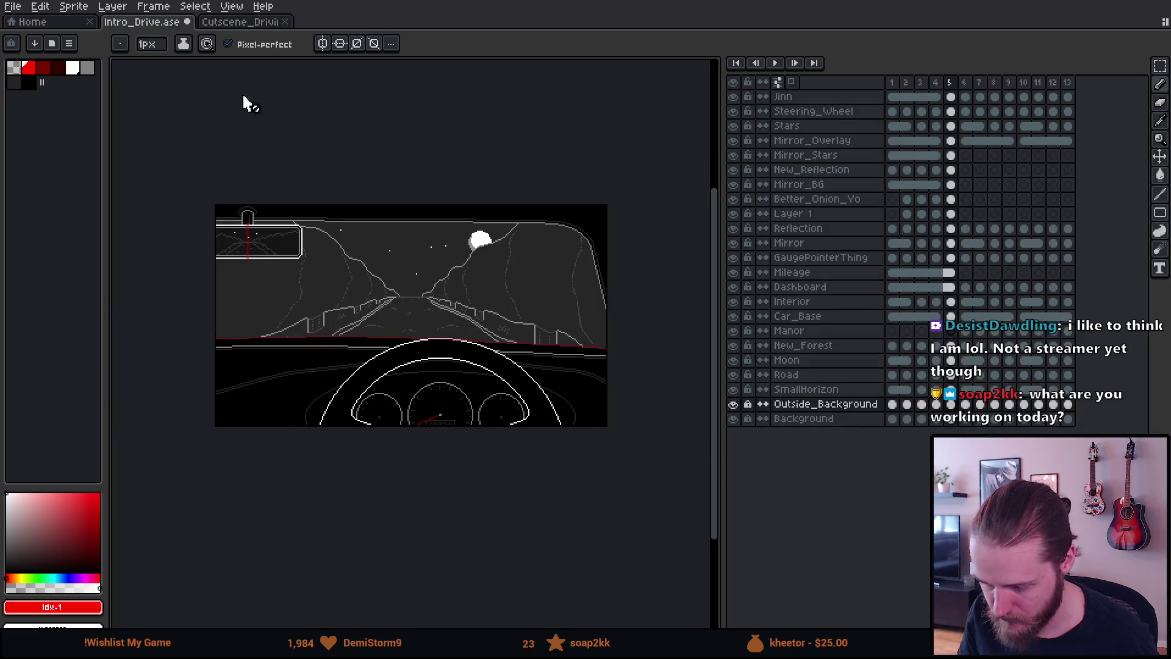
Hide the Jinn layer and toggle Steering_Wheel on and off to compare
click(733, 97)
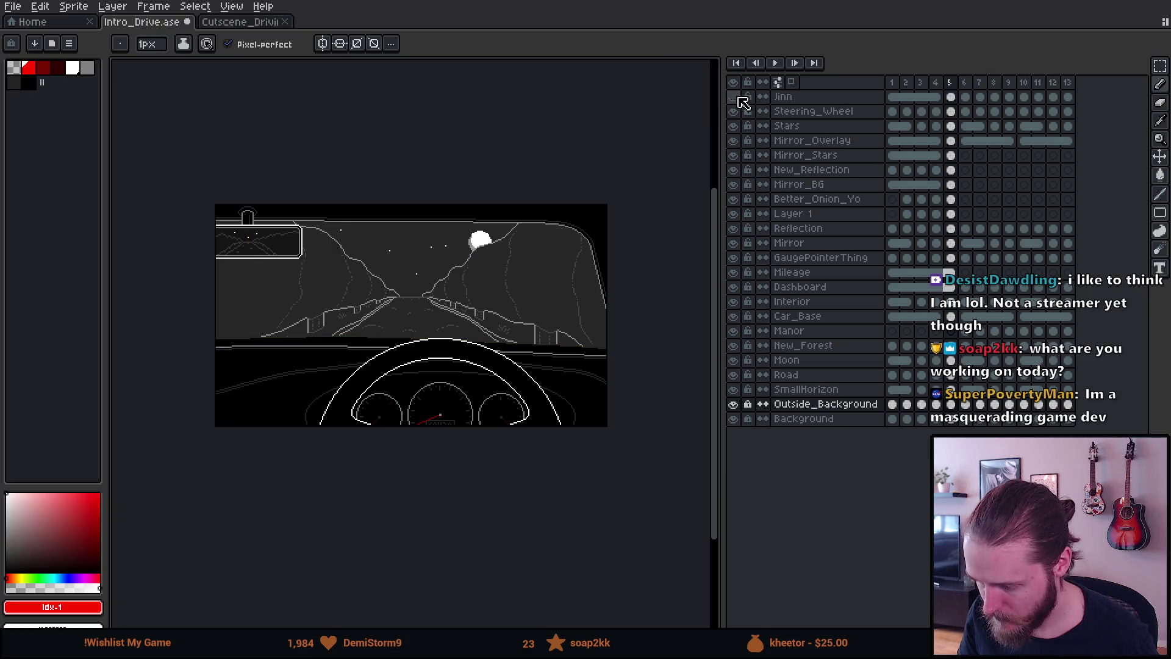
click(733, 111)
click(734, 112)
click(734, 111)
click(734, 111)
click(734, 112)
click(733, 111)
click(734, 112)
click(734, 112)
click(733, 112)
click(733, 112)
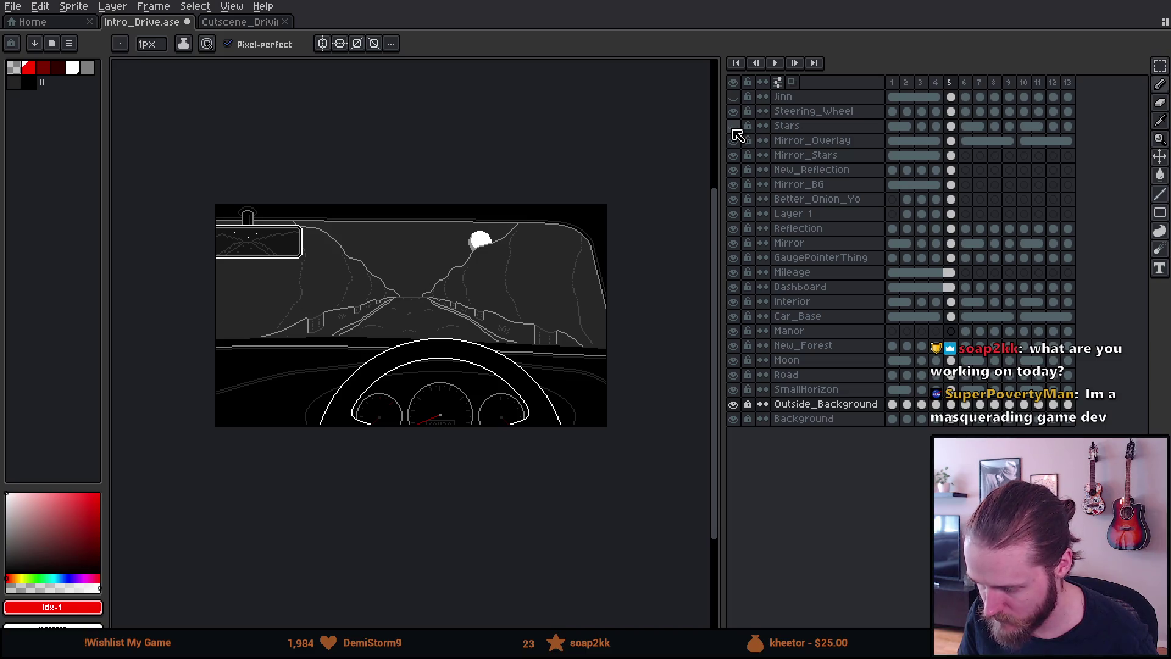
Hide the Mirror_Overlay, Mirror_Stars, New_Reflection and Layer 1 layers
click(733, 140)
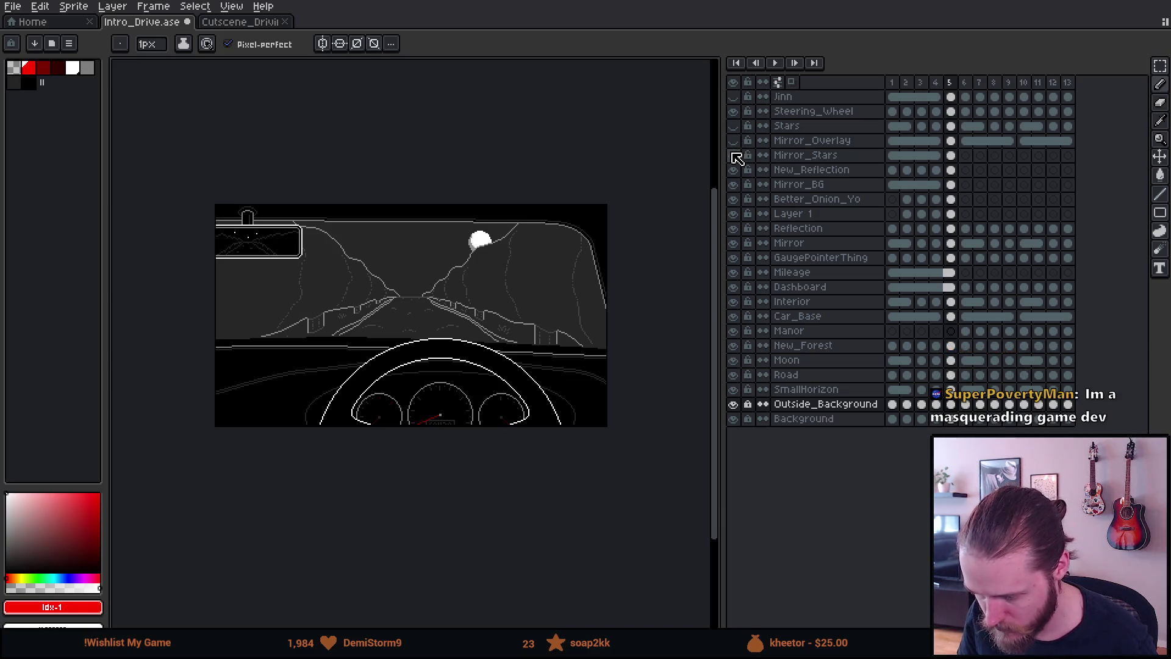
click(733, 155)
click(734, 170)
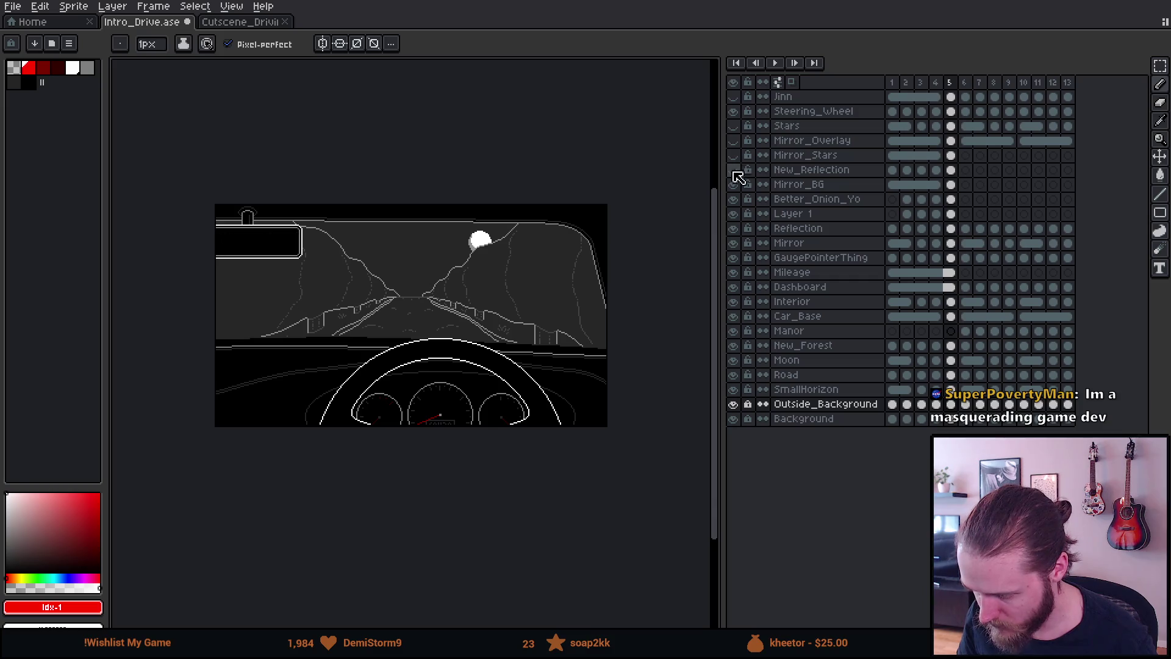
click(735, 184)
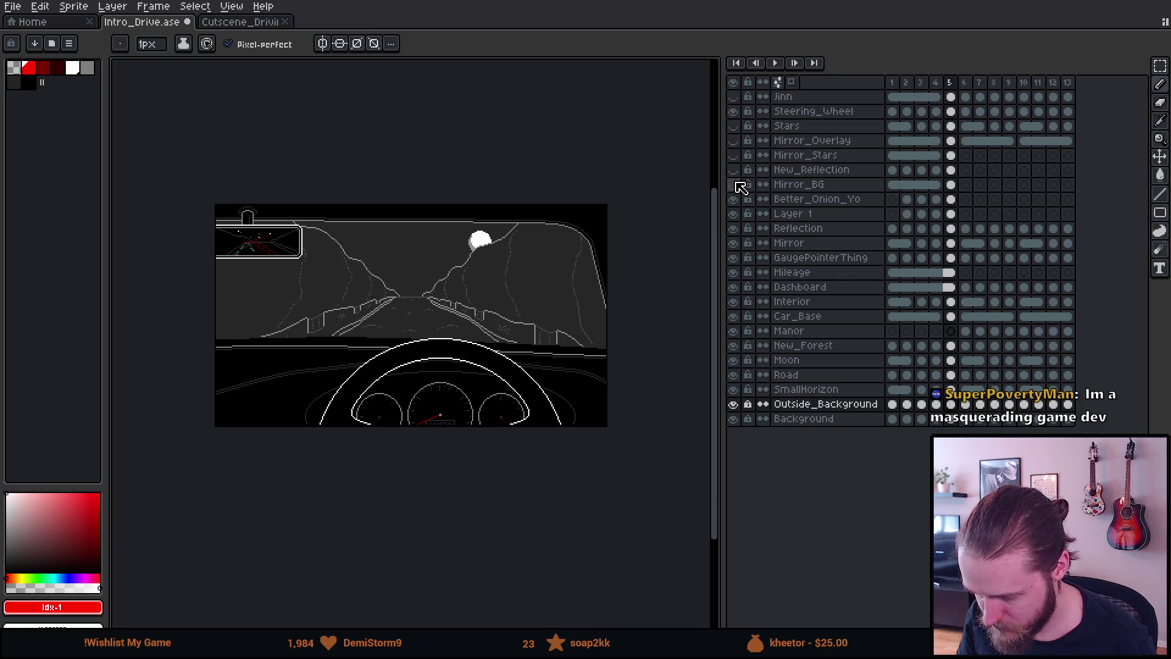
click(735, 185)
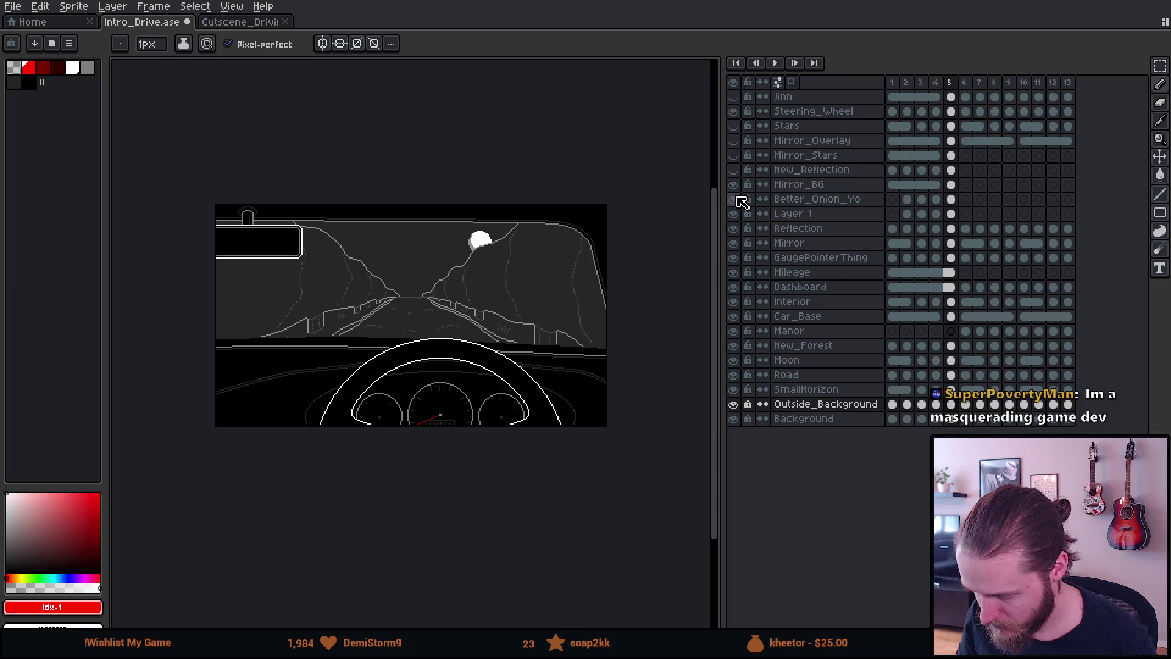
click(741, 215)
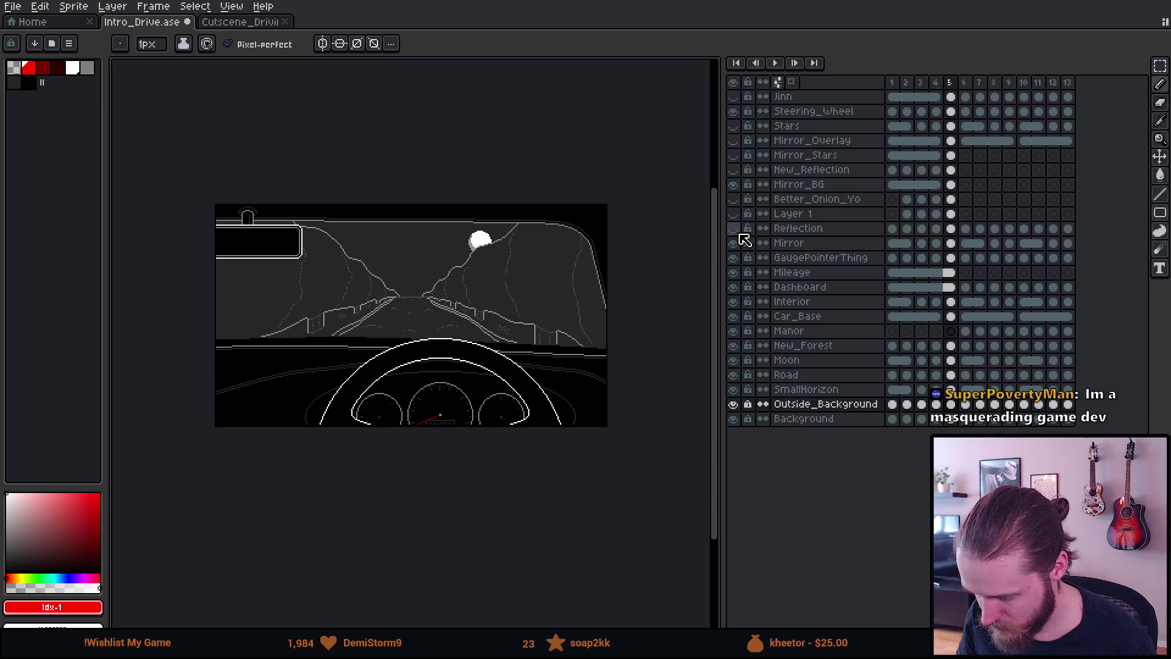
click(736, 243)
click(737, 243)
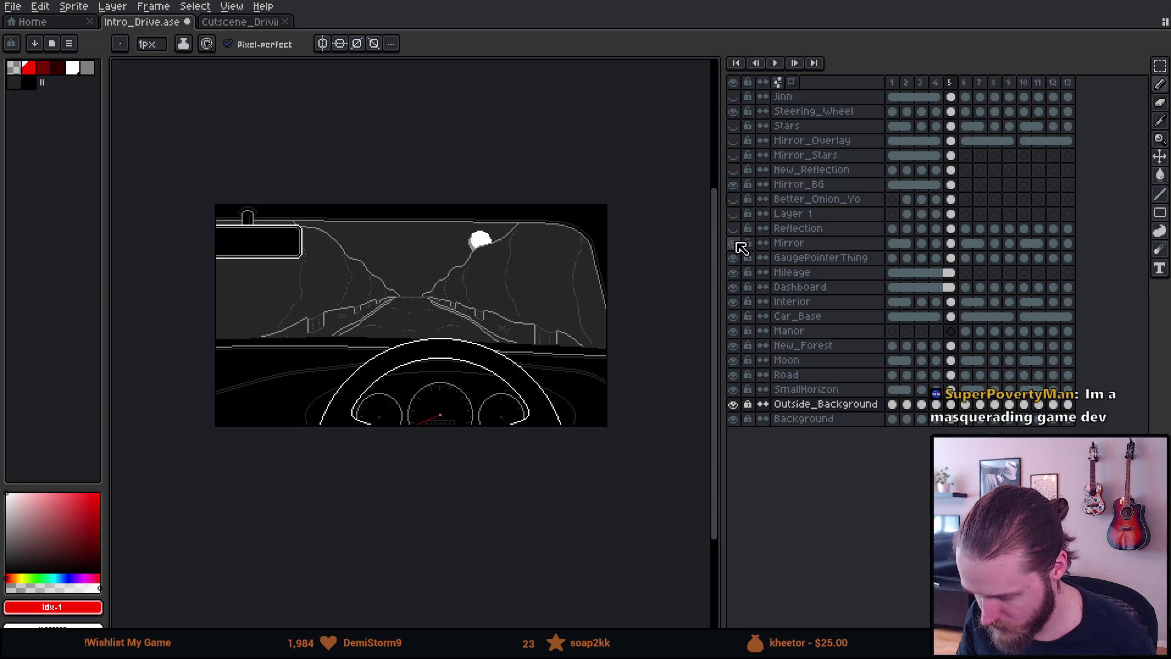
Hide Steering_Wheel, New_Forest, Moon and Outside_Background, leaving the sky transparent
click(244, 23)
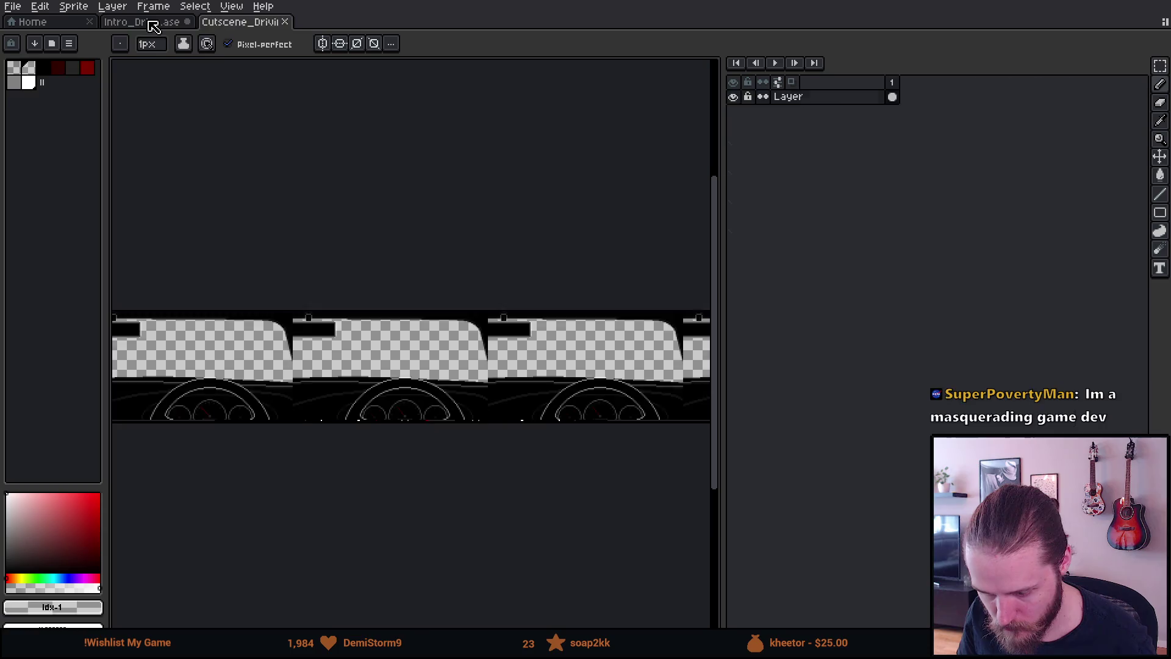
click(153, 23)
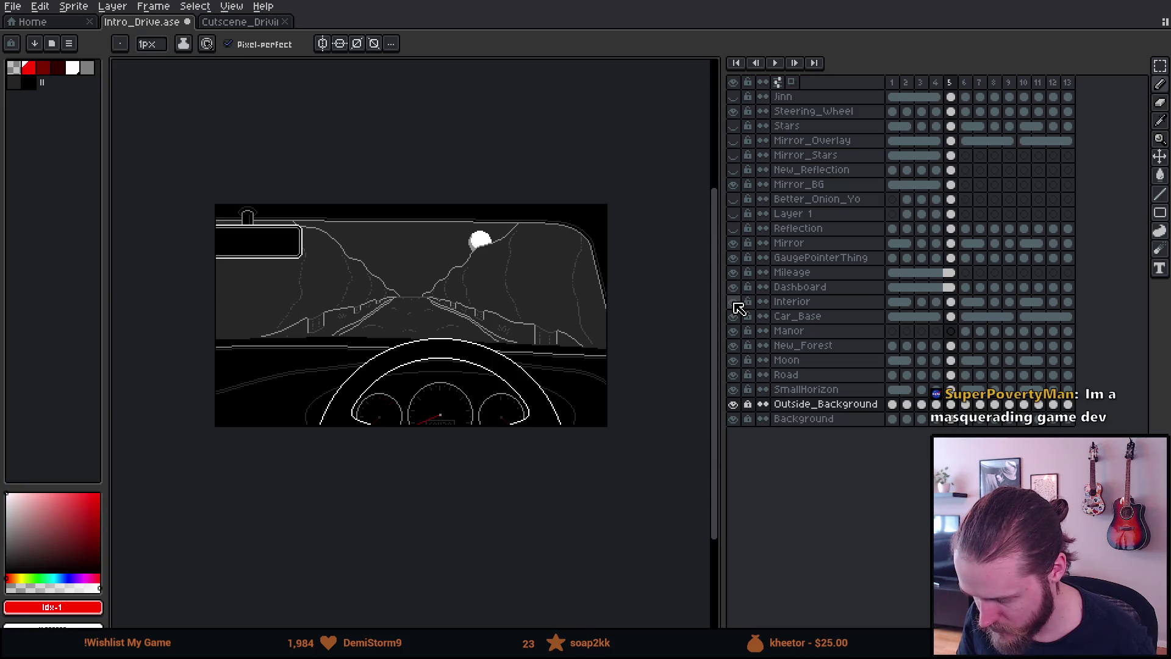
click(733, 111)
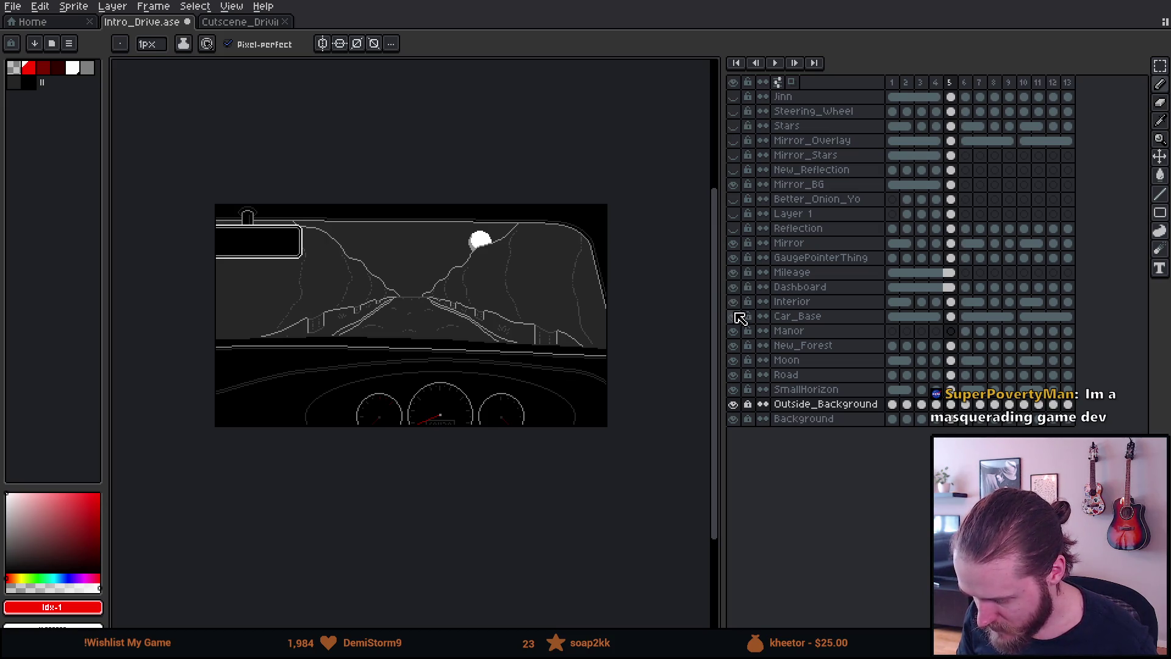
click(734, 346)
click(734, 360)
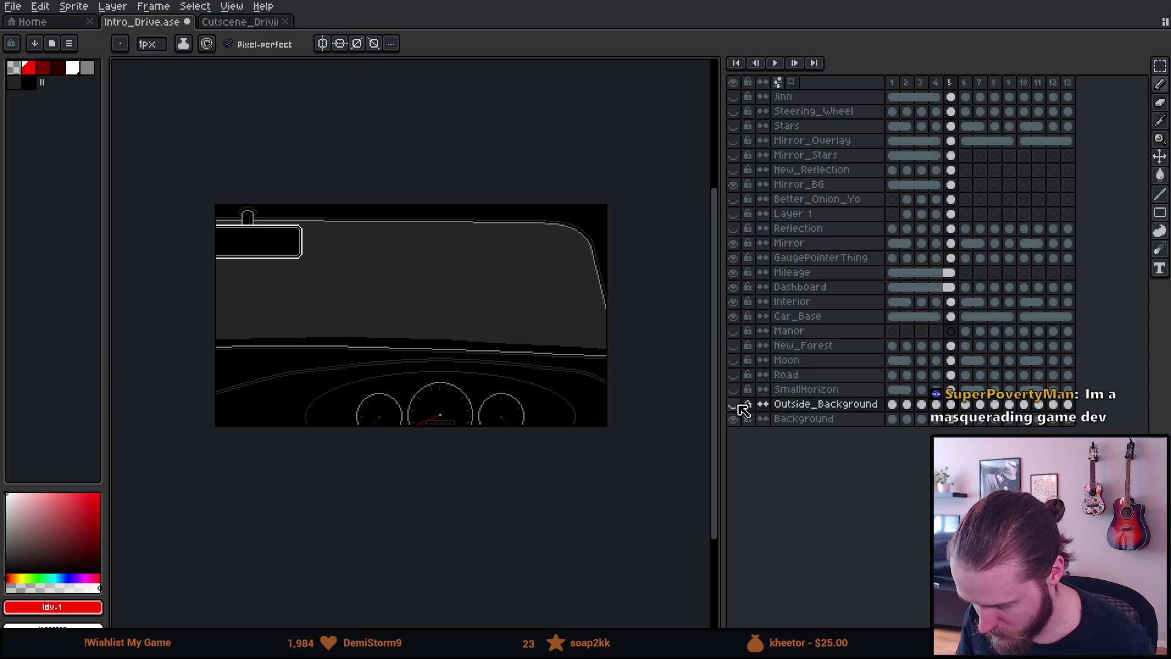
click(733, 419)
Select frames 1–5 across all layers and preview the animation playback
scroll(379, 360, up, 3)
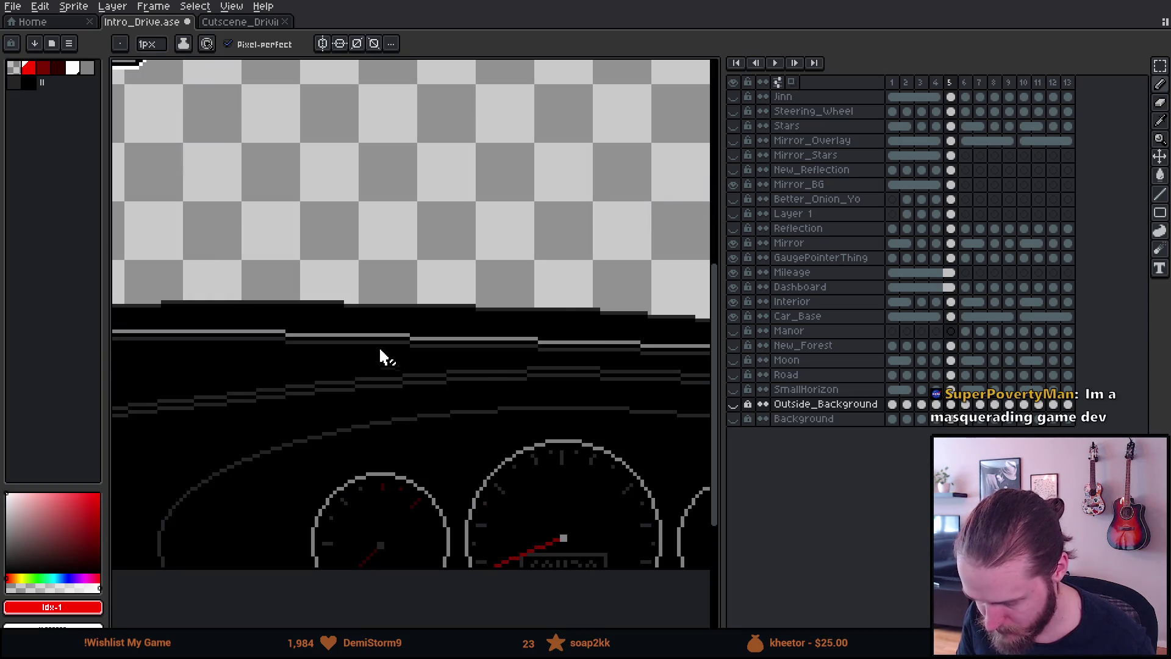
scroll(380, 358, down, 3)
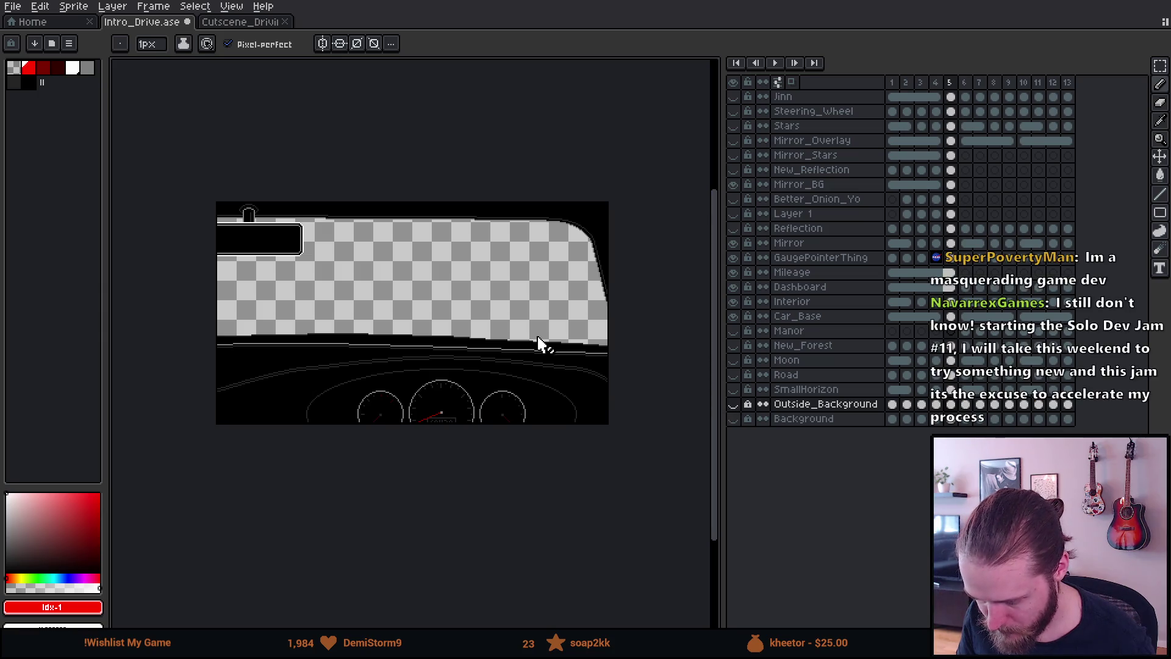
scroll(540, 342, up, 3)
scroll(463, 327, up, 1)
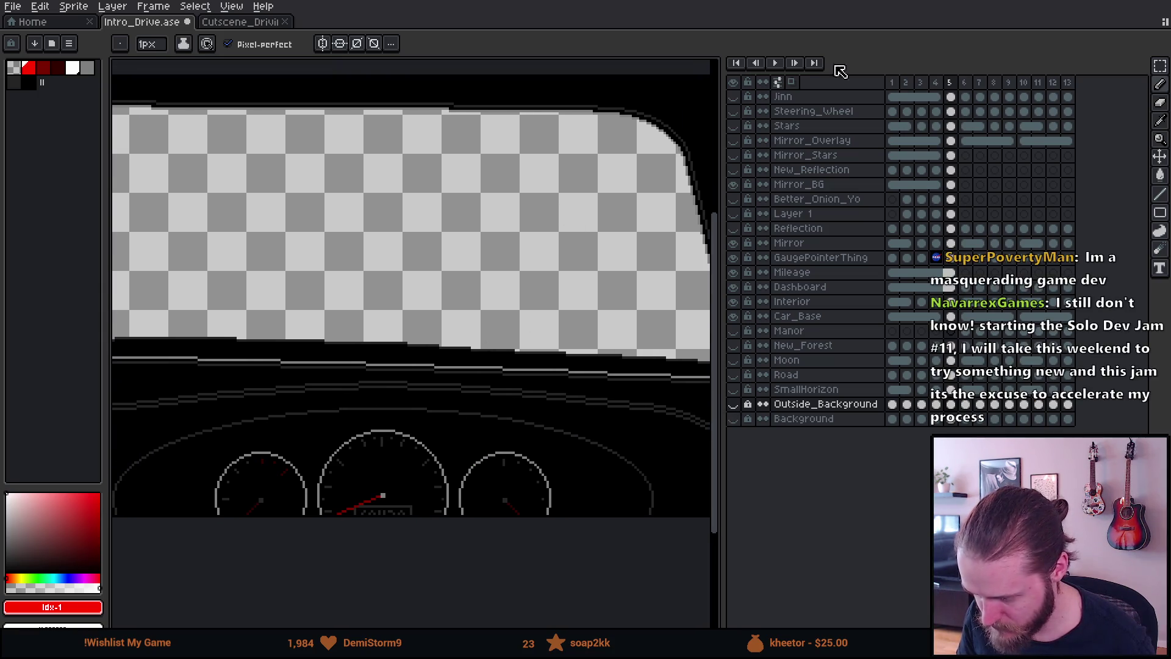
drag(891, 82, 950, 90)
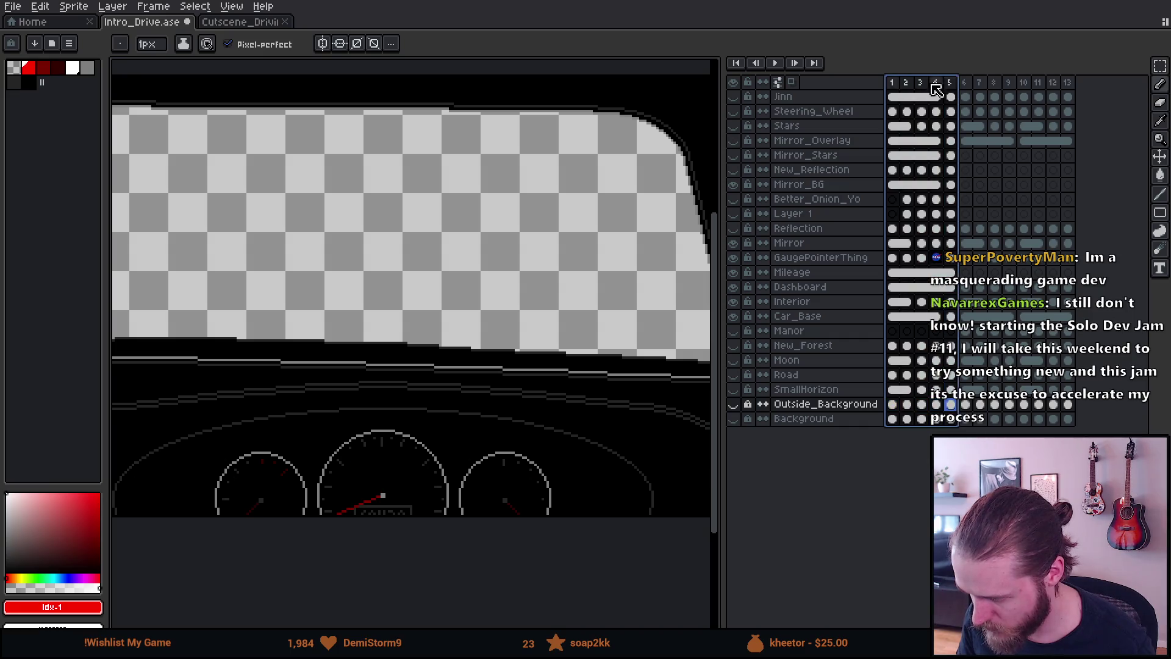
click(775, 63)
scroll(556, 220, down, 5)
scroll(557, 221, up, 5)
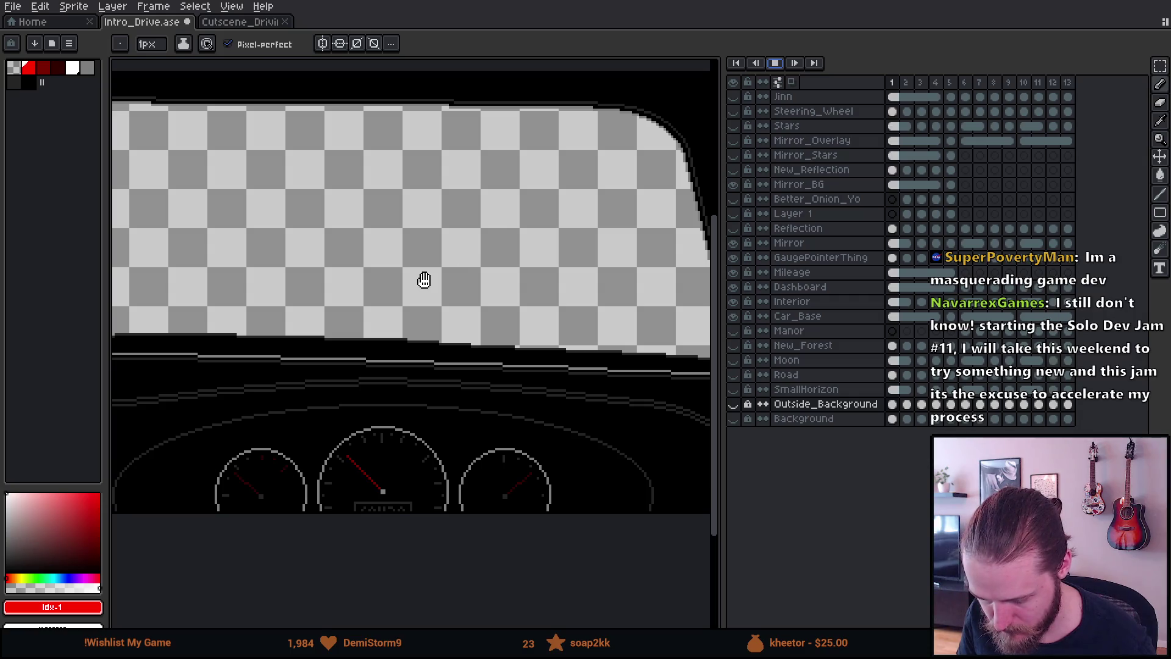
scroll(425, 278, down, 2)
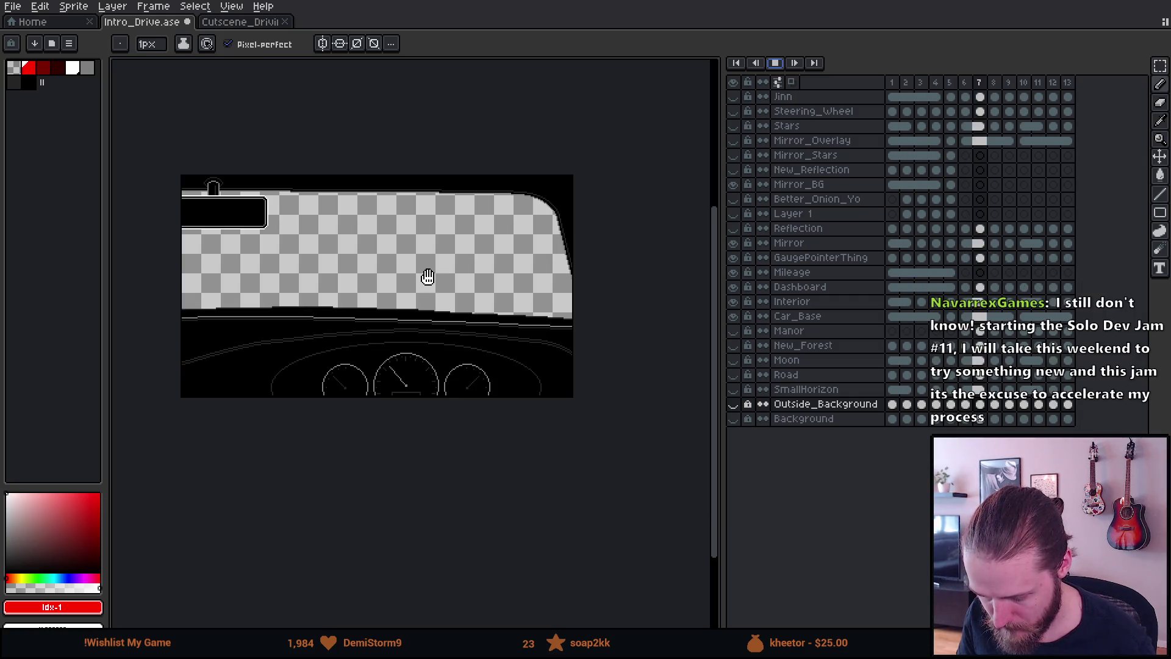
click(775, 62)
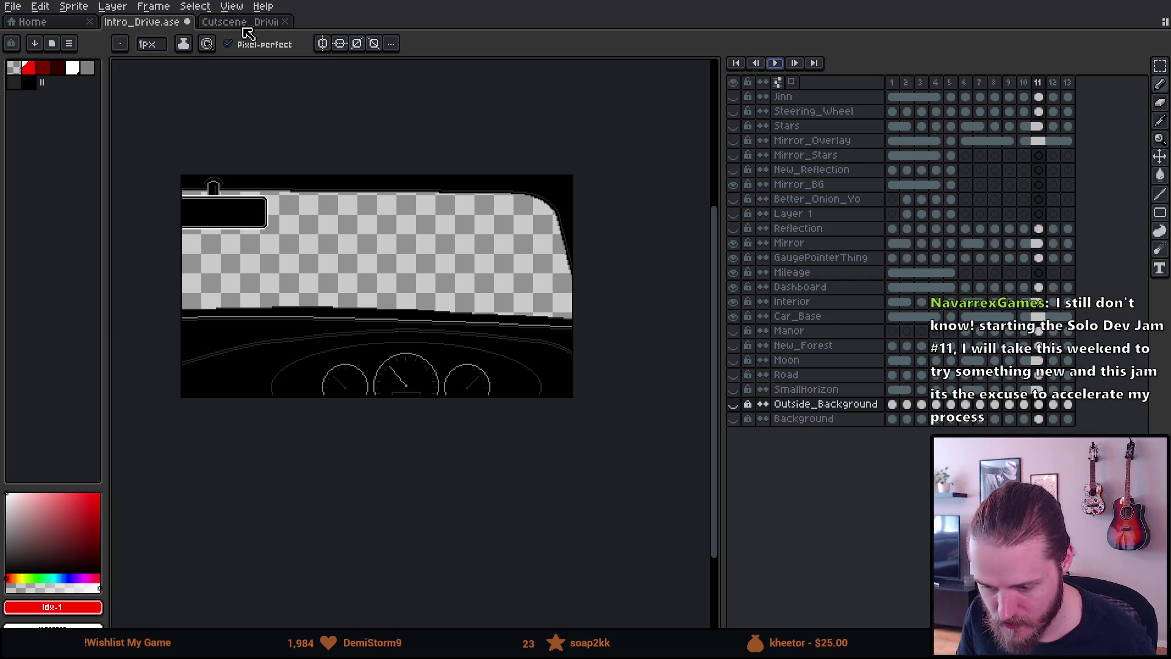
Compare with the driving sprite sheet, then select frames 1–4 across all layers
click(244, 22)
scroll(593, 301, down, 4)
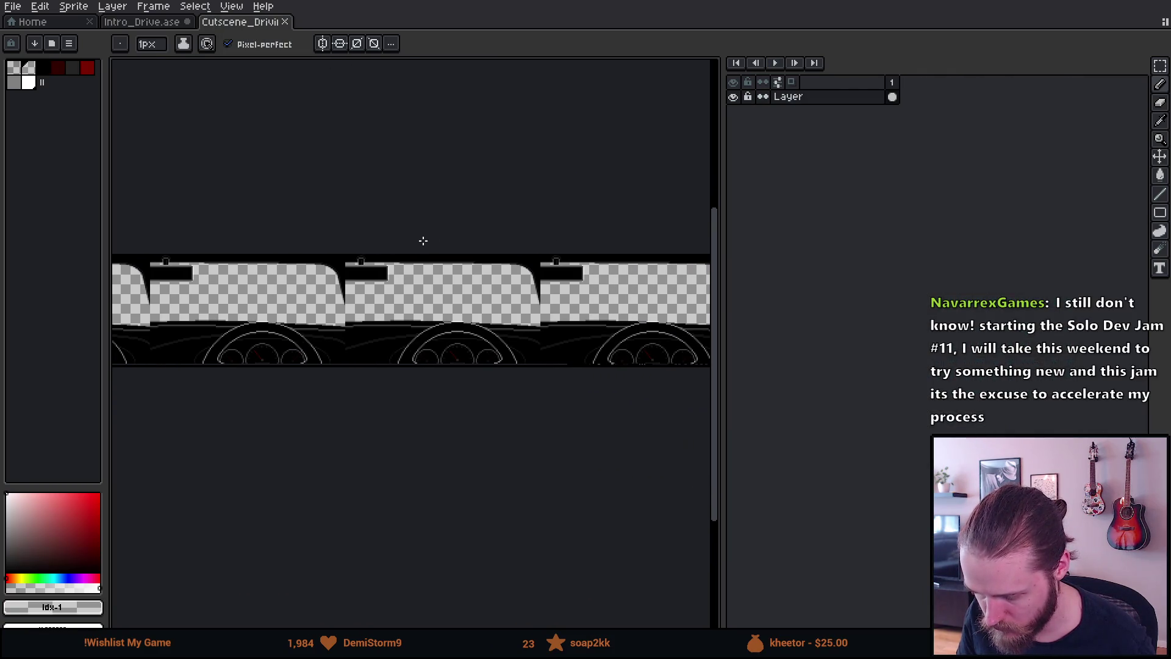
scroll(437, 299, up, 5)
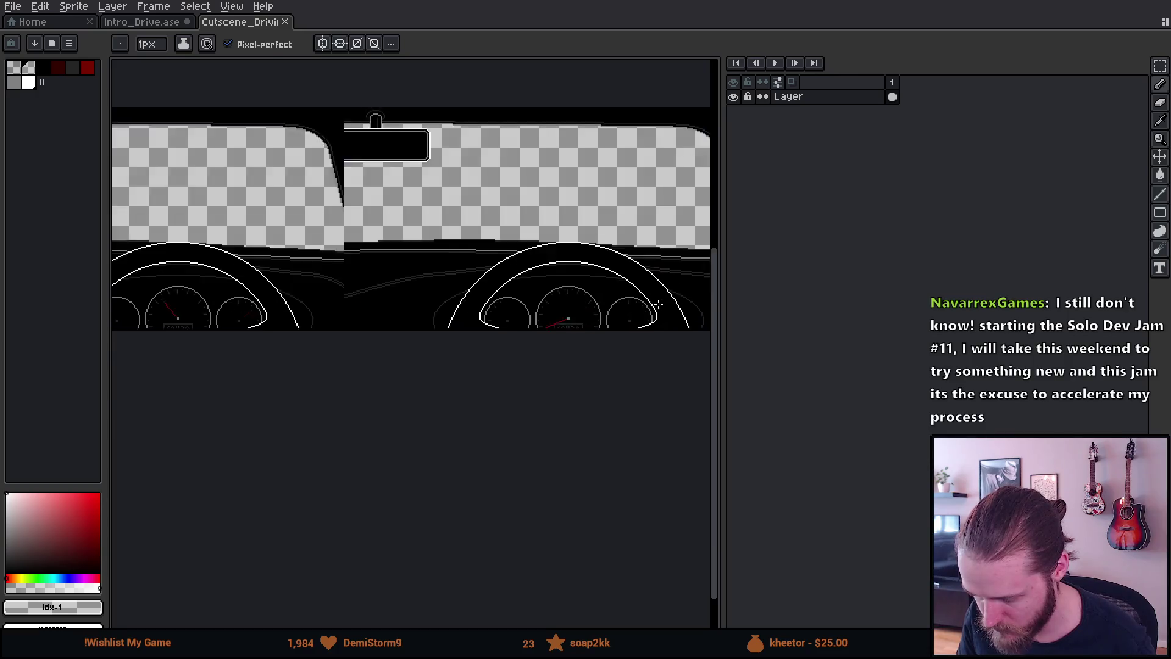
scroll(325, 366, down, 5)
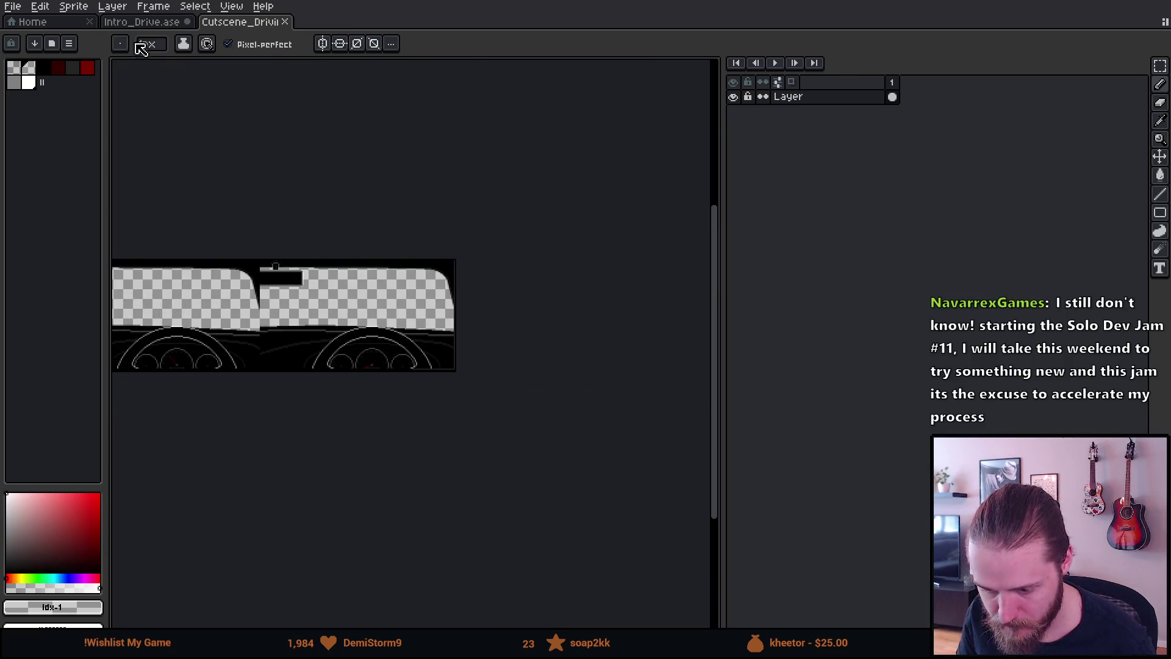
click(145, 23)
scroll(310, 234, up, 3)
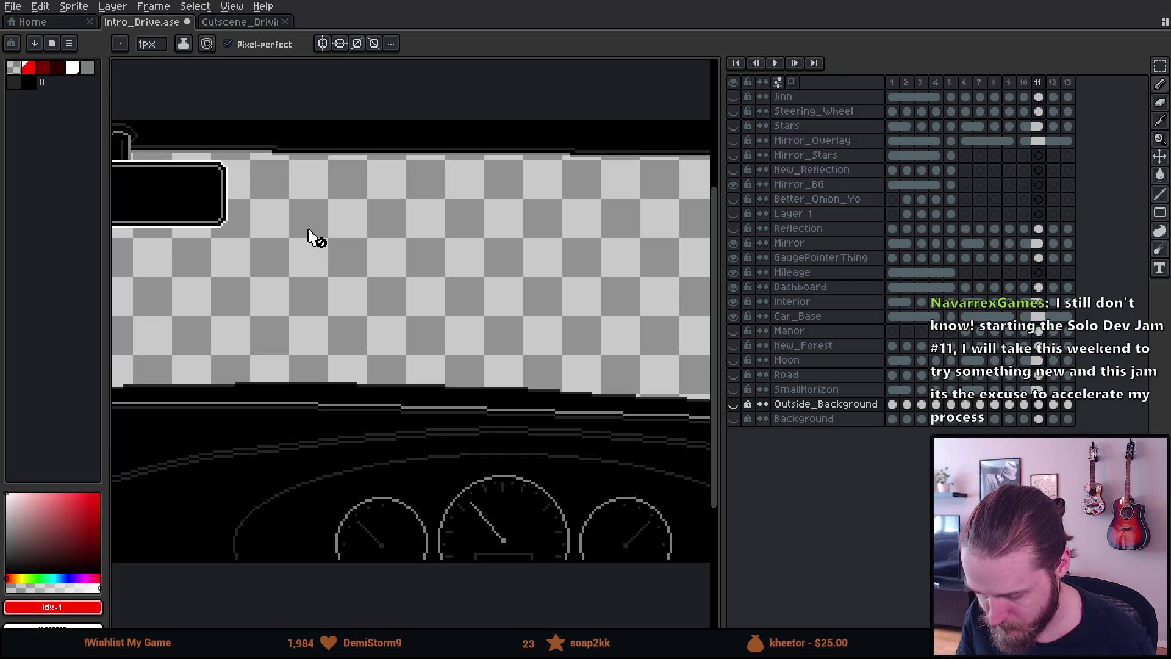
scroll(526, 375, down, 2)
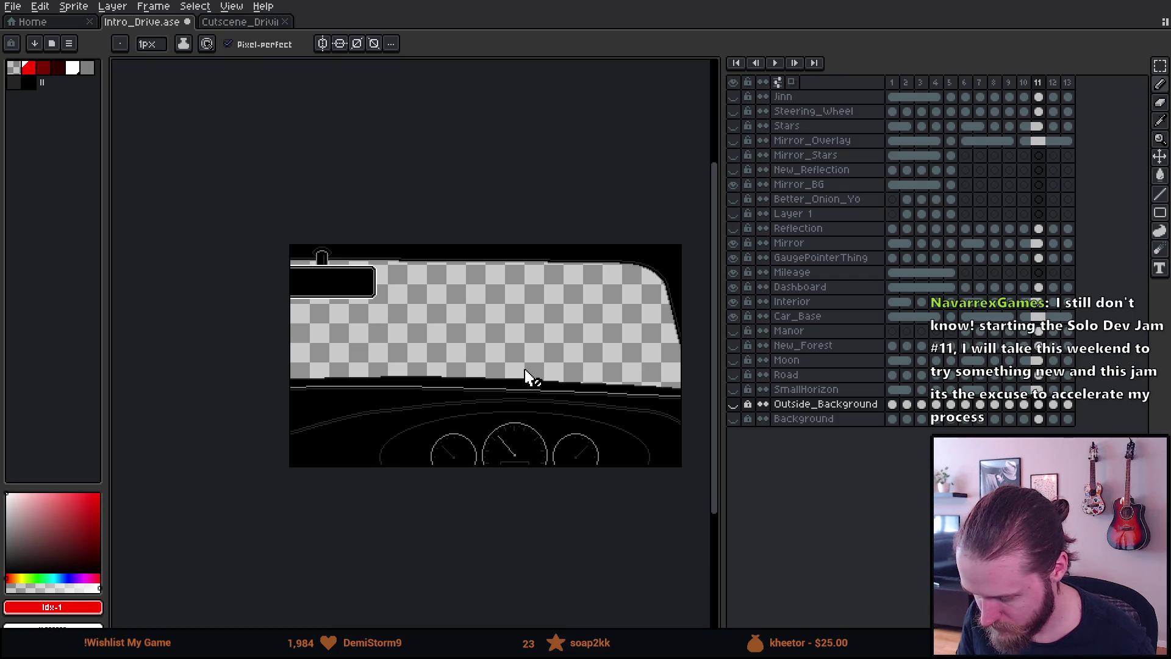
drag(891, 82, 950, 85)
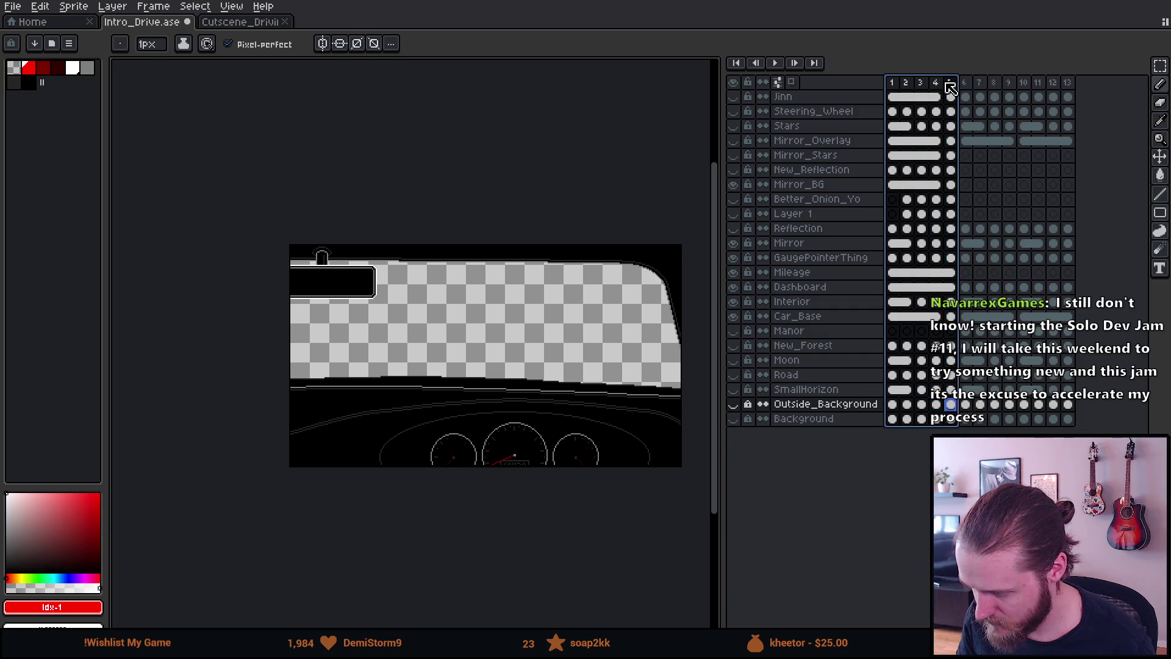
Export the selected frames as a sprite sheet to Cutscene_Driving_Car.png
click(13, 6)
mouse_move(64, 128)
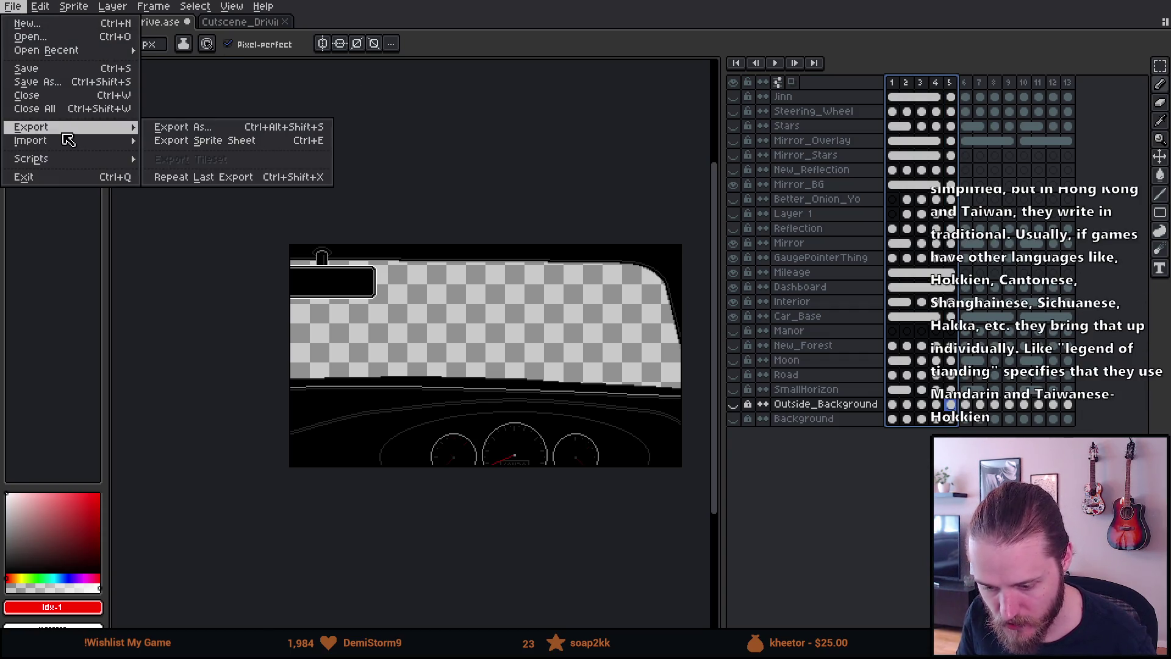
click(172, 143)
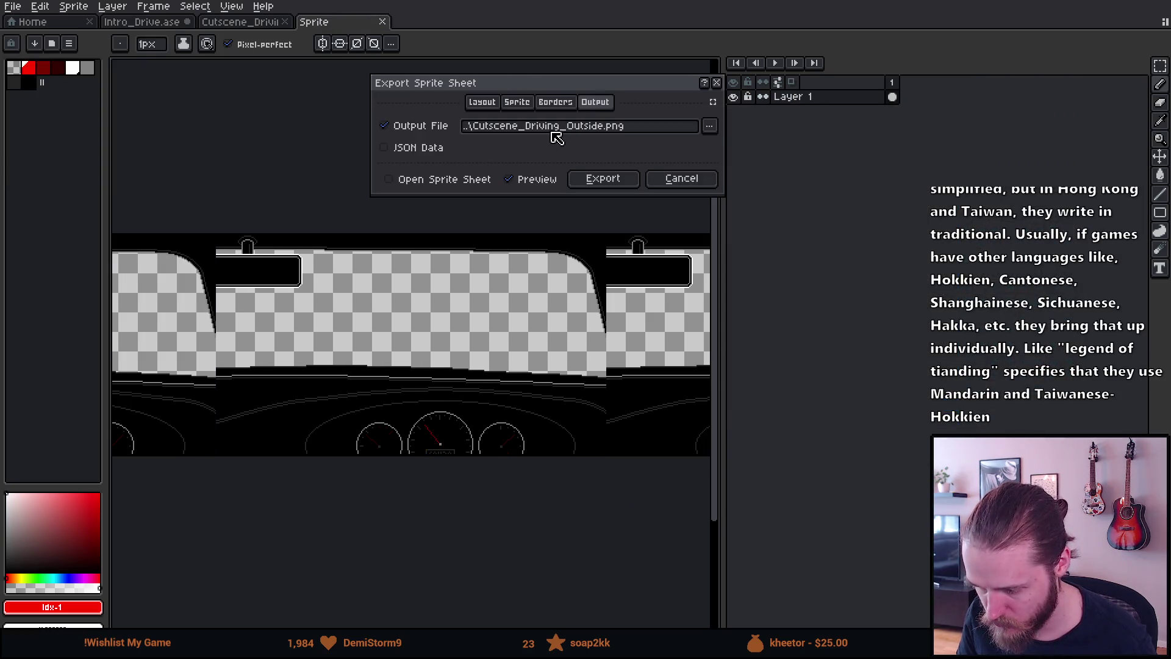
click(709, 126)
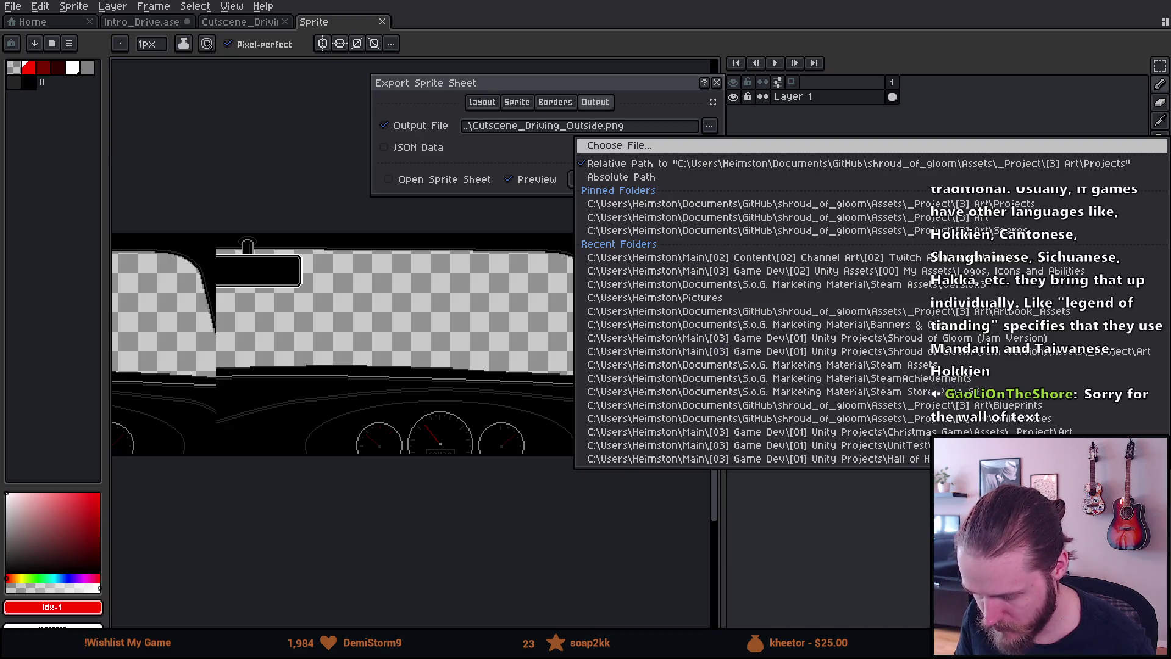
click(629, 315)
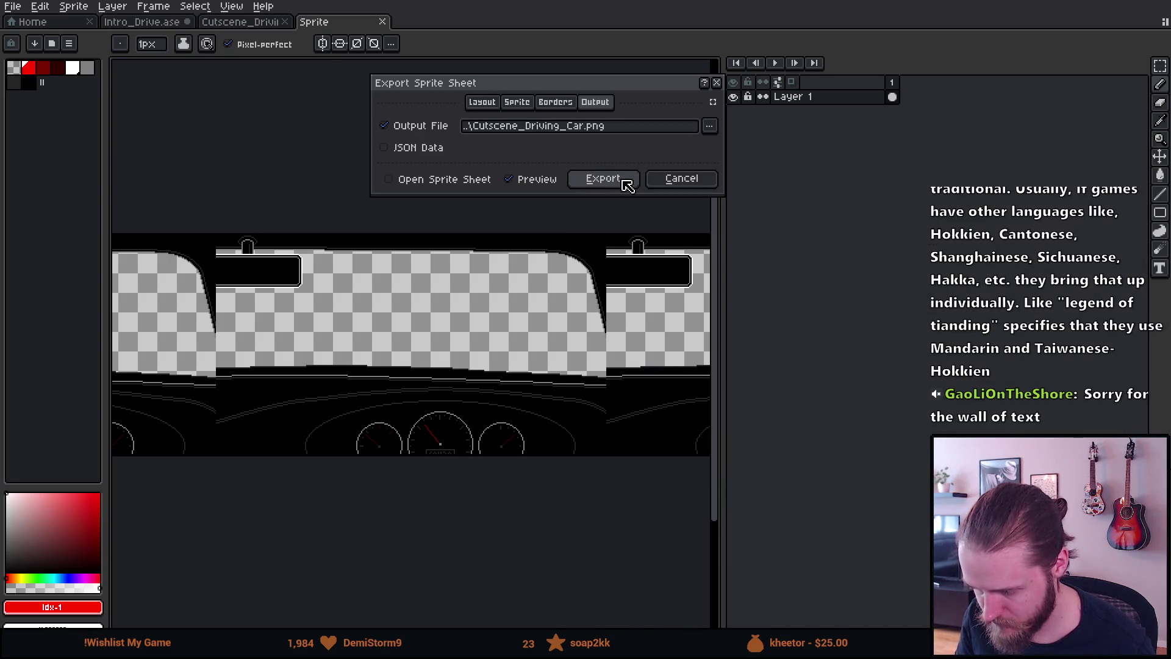
click(628, 185)
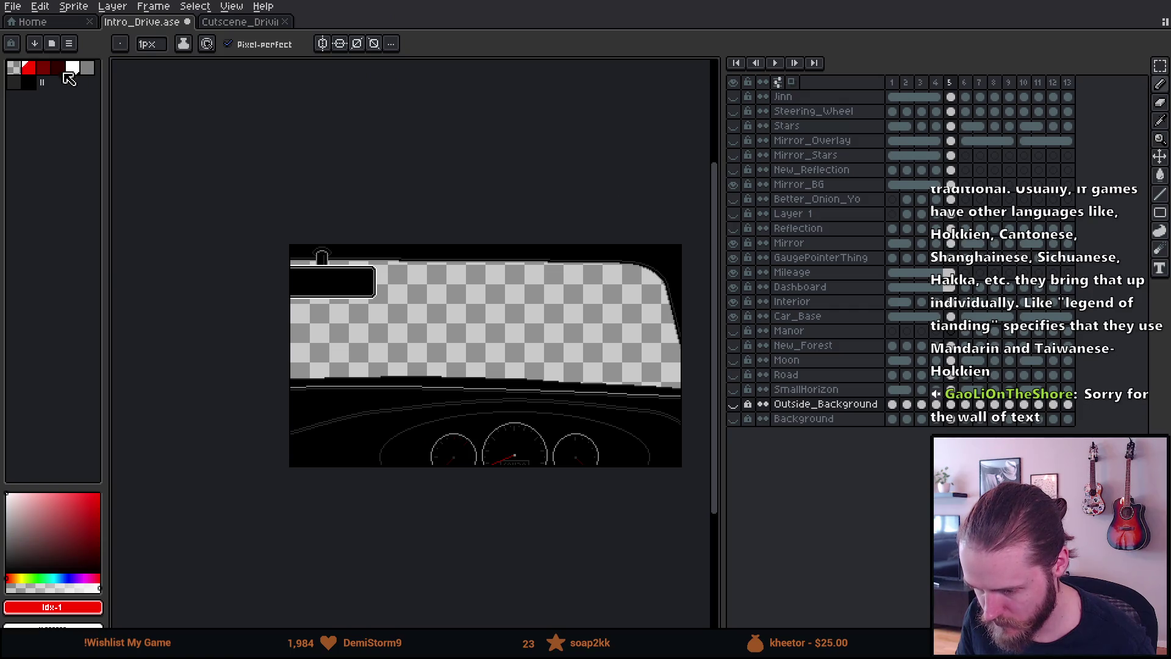
Reopen Export Sprite Sheet, review its layout and source options, then cancel it
click(13, 6)
mouse_move(85, 127)
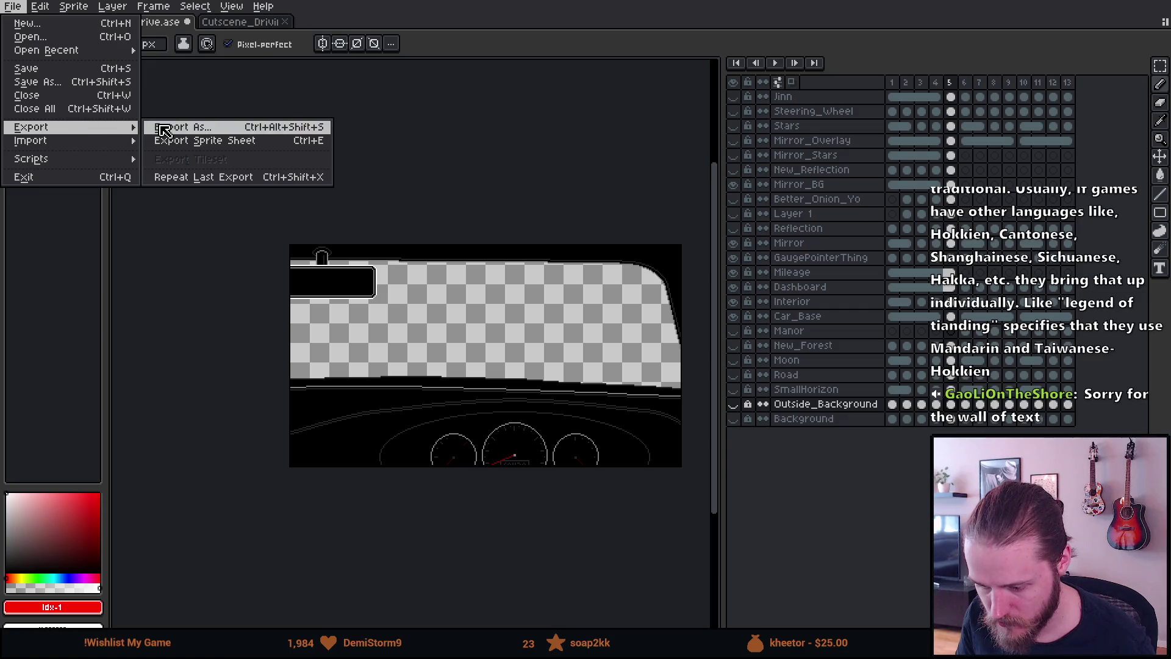
click(160, 139)
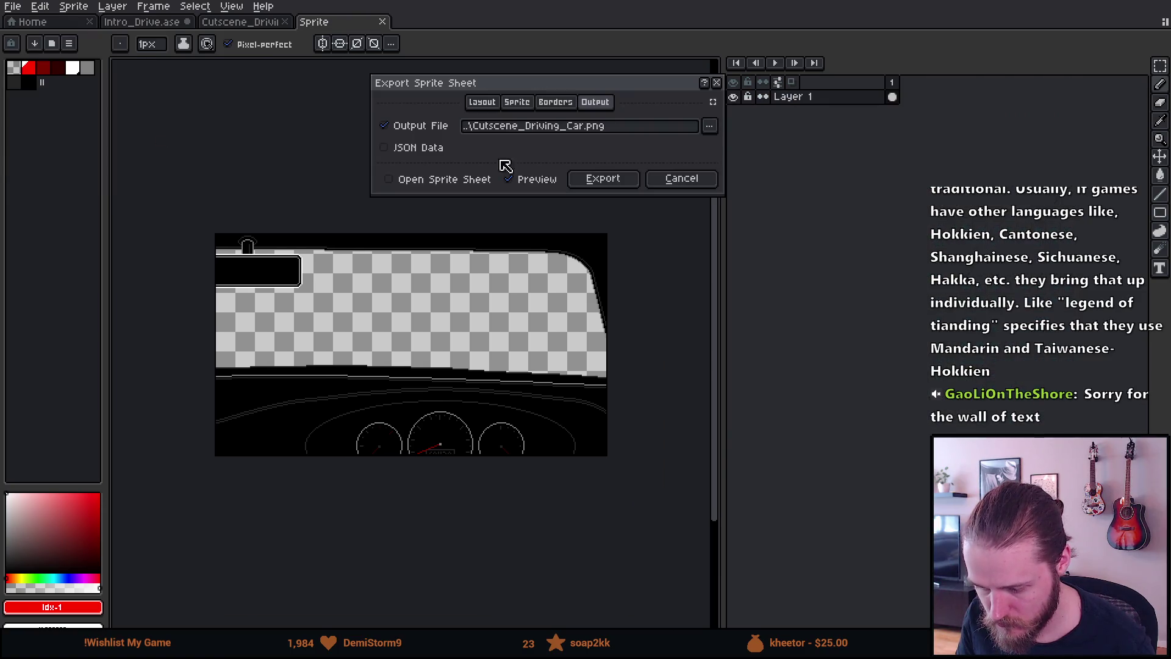
click(487, 104)
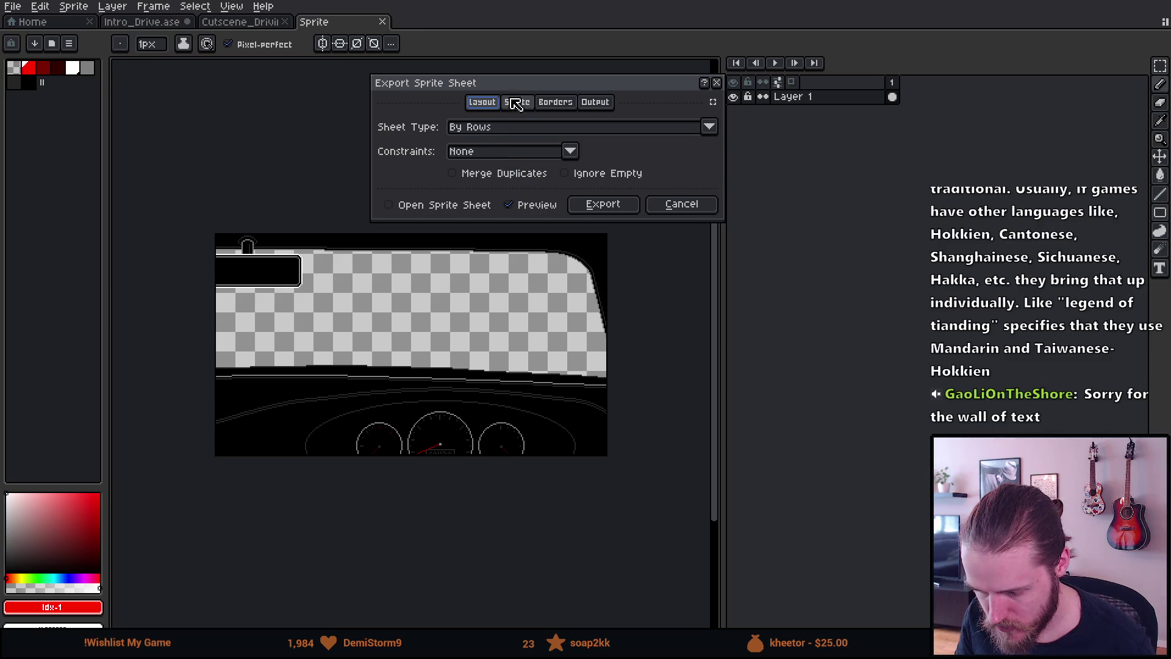
click(518, 109)
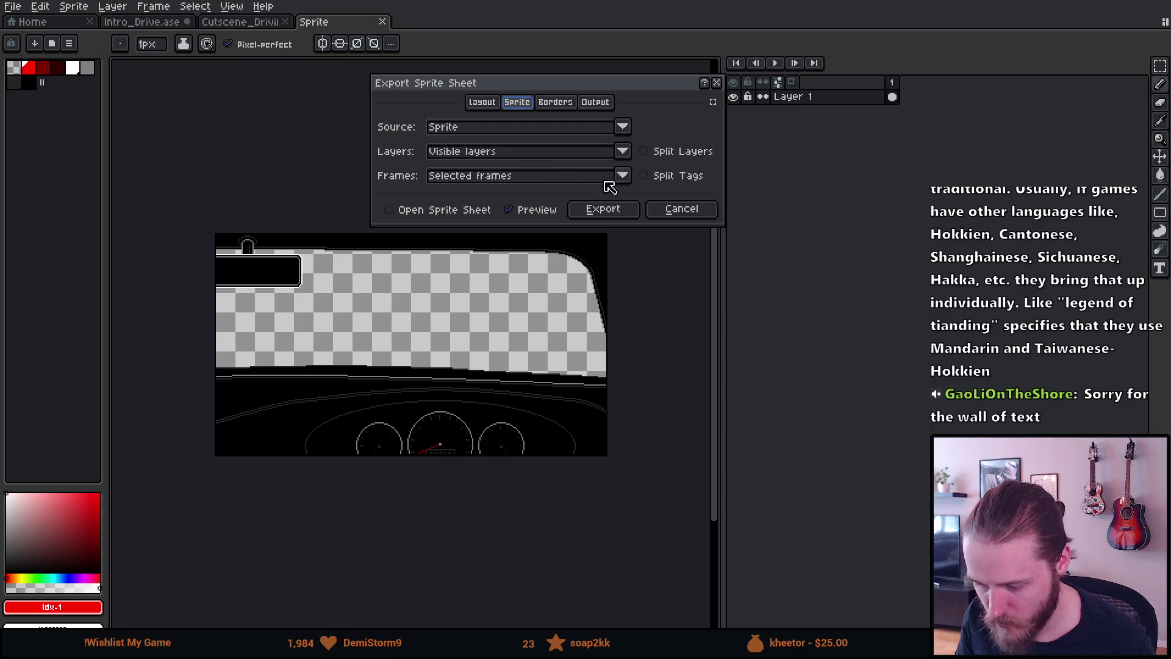
click(680, 209)
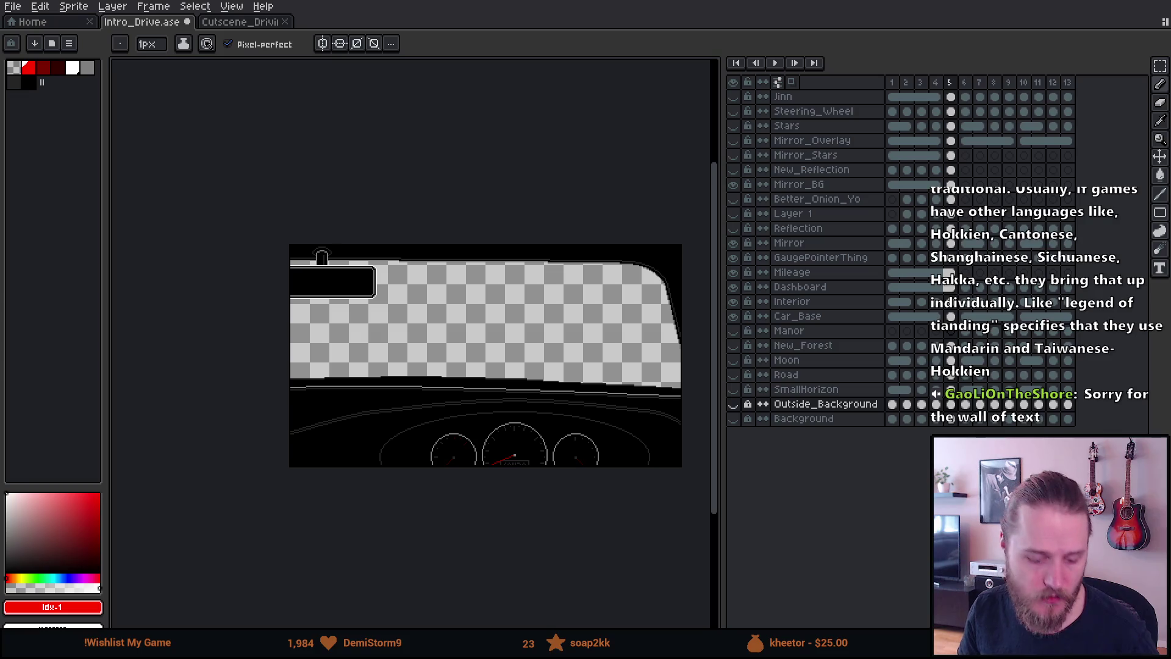
key(alt+Tab)
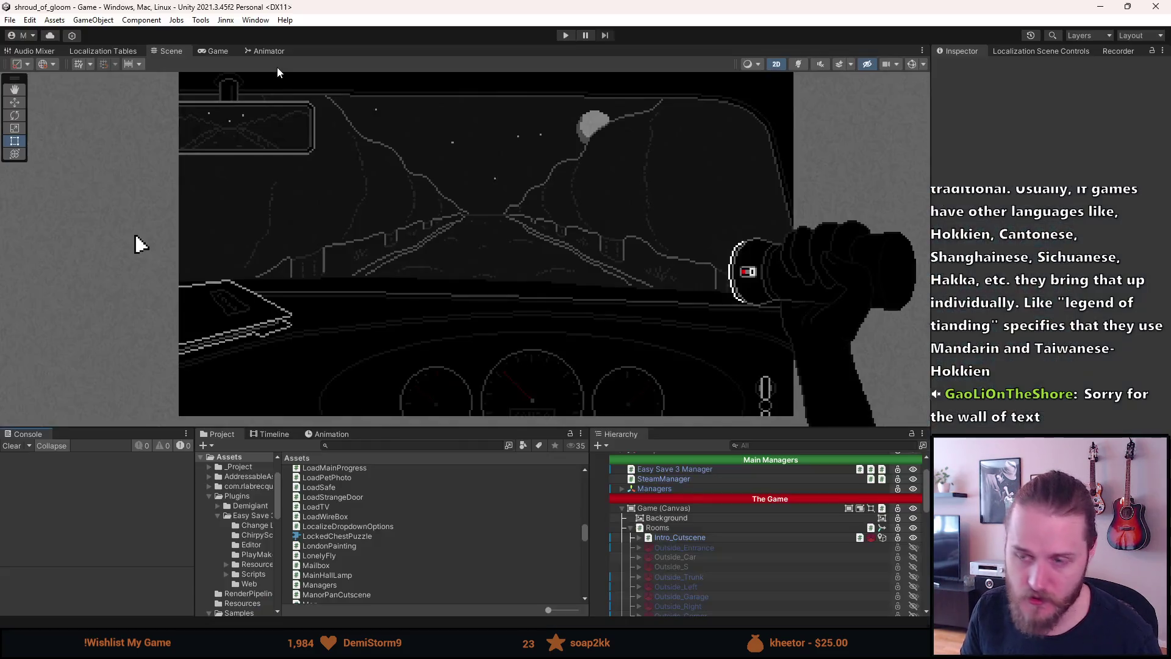
Play-test the intro drive scene in Unity, toggling the pause menu and dev tools, then return to Aseprite
click(566, 36)
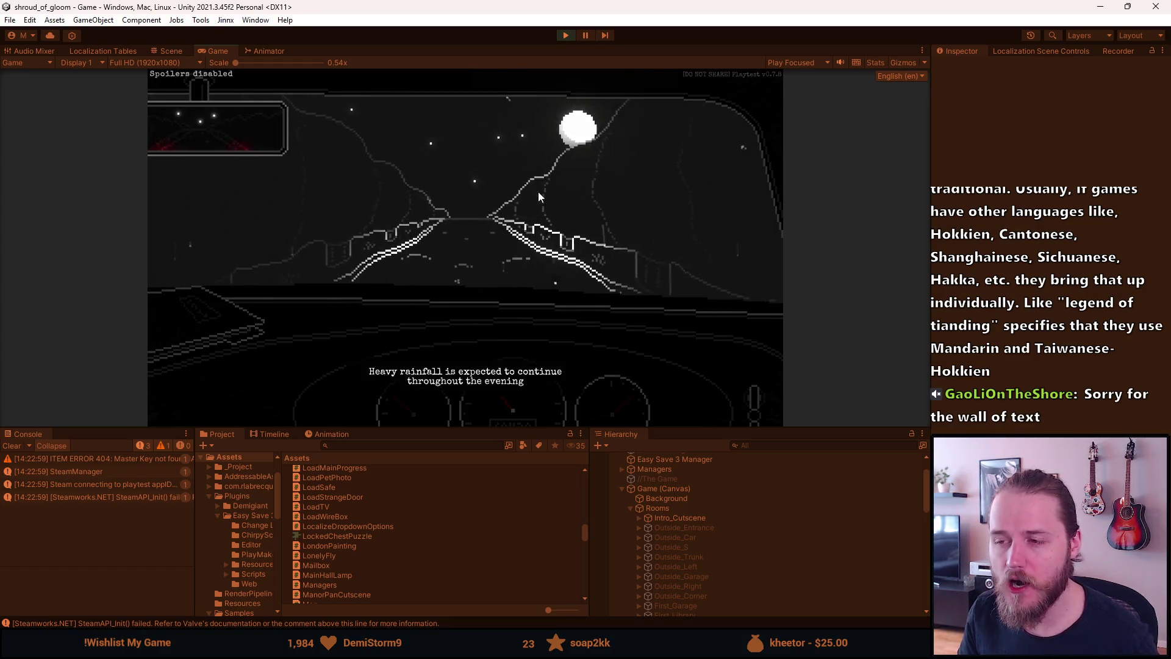
key(Escape)
key(F1)
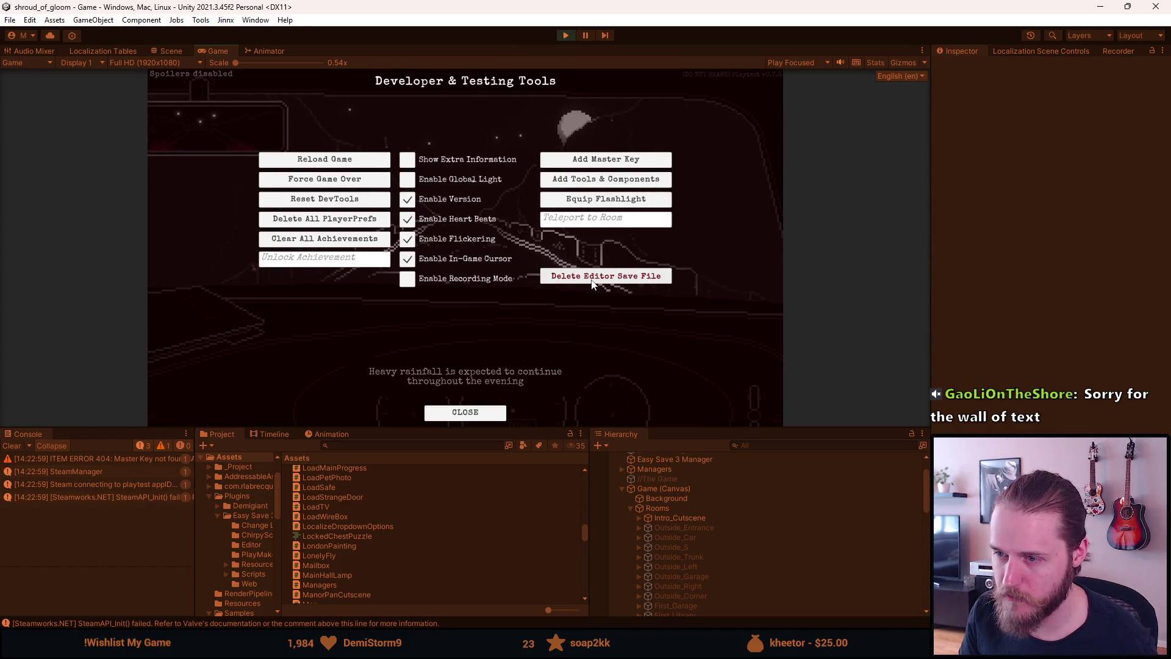
key(F1)
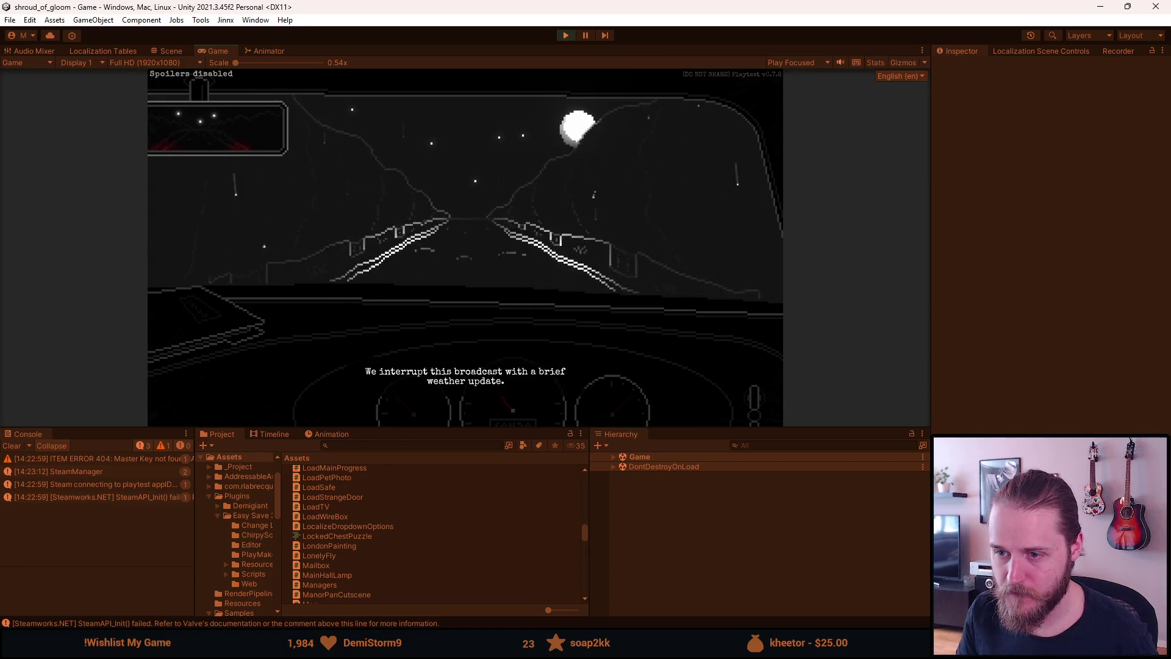
key(Escape)
click(565, 36)
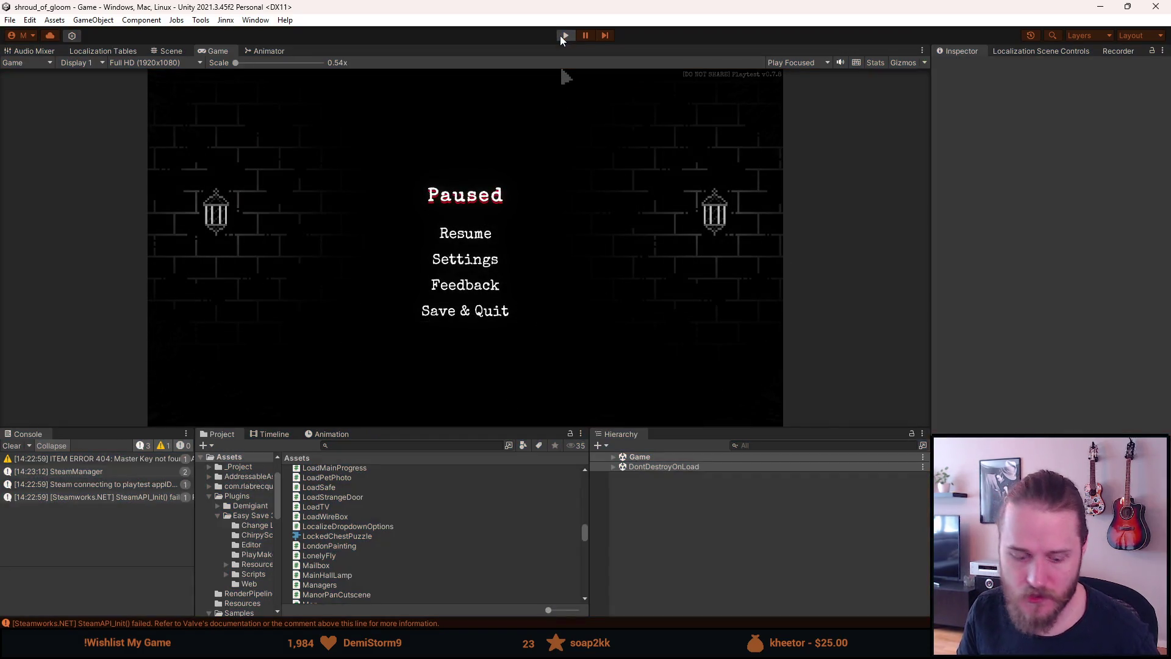
key(alt+Tab)
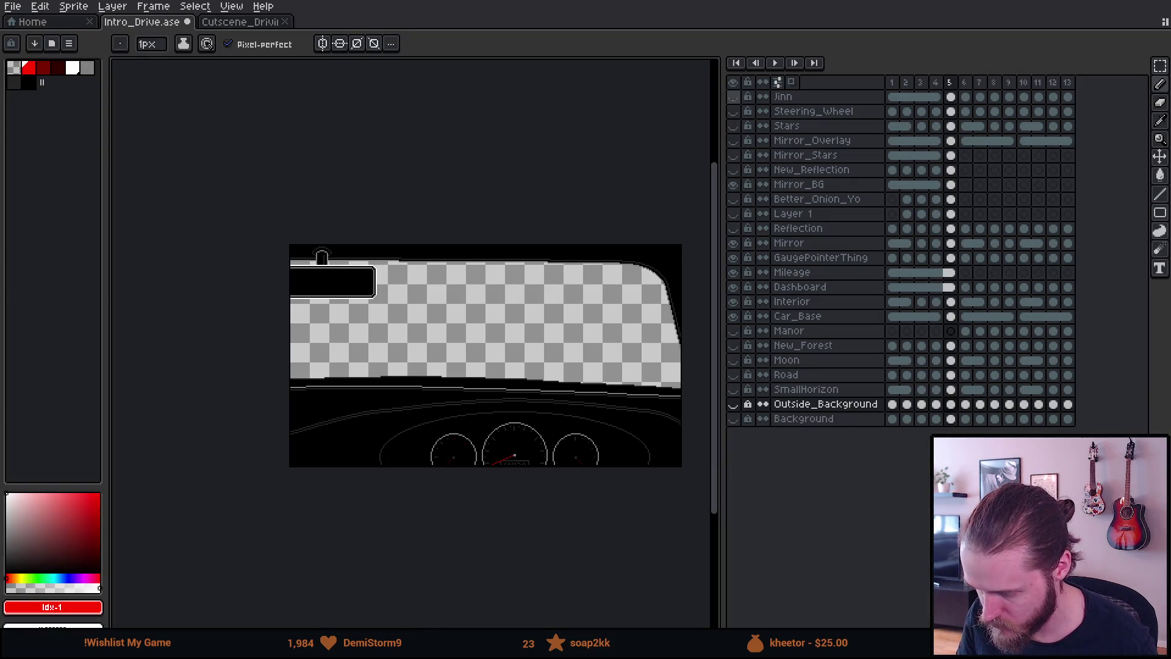
Hide all layers except Steering_Wheel and frame the wheel arc on the canvas
click(732, 81)
click(734, 83)
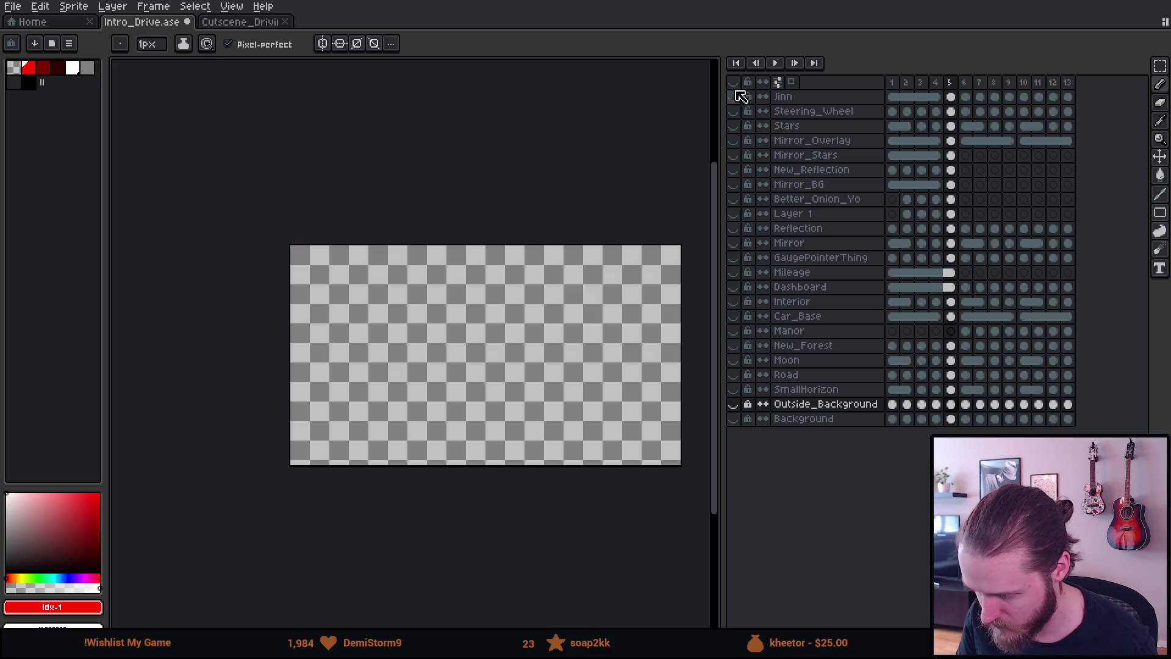
click(734, 111)
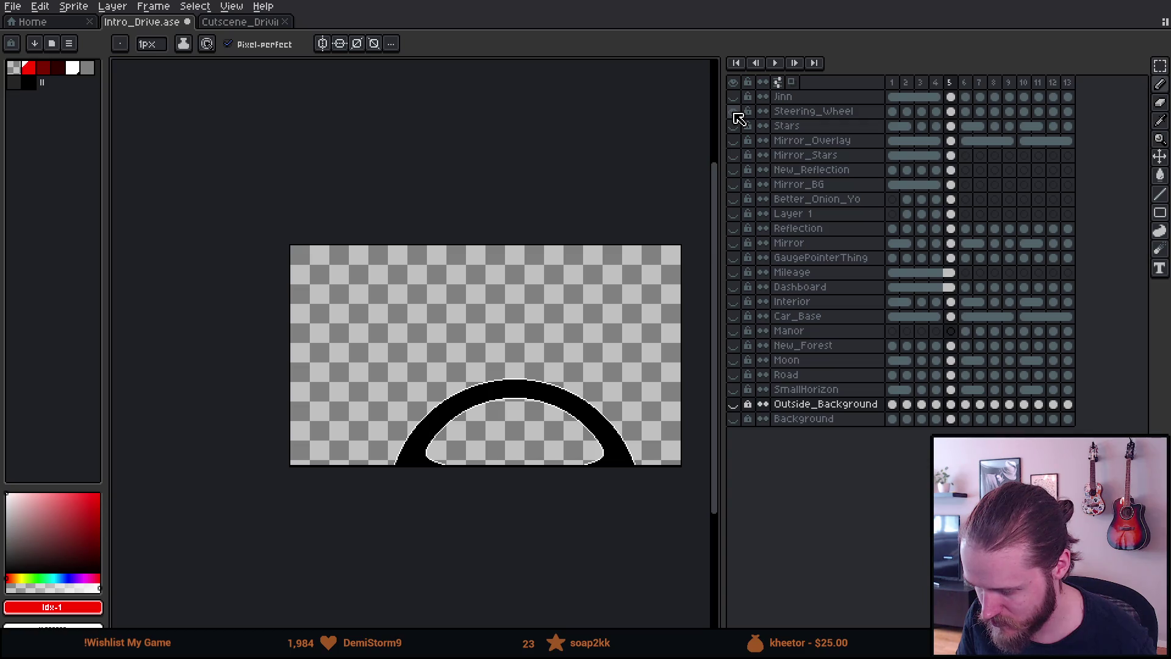
scroll(413, 436, down, 2)
scroll(409, 436, up, 1)
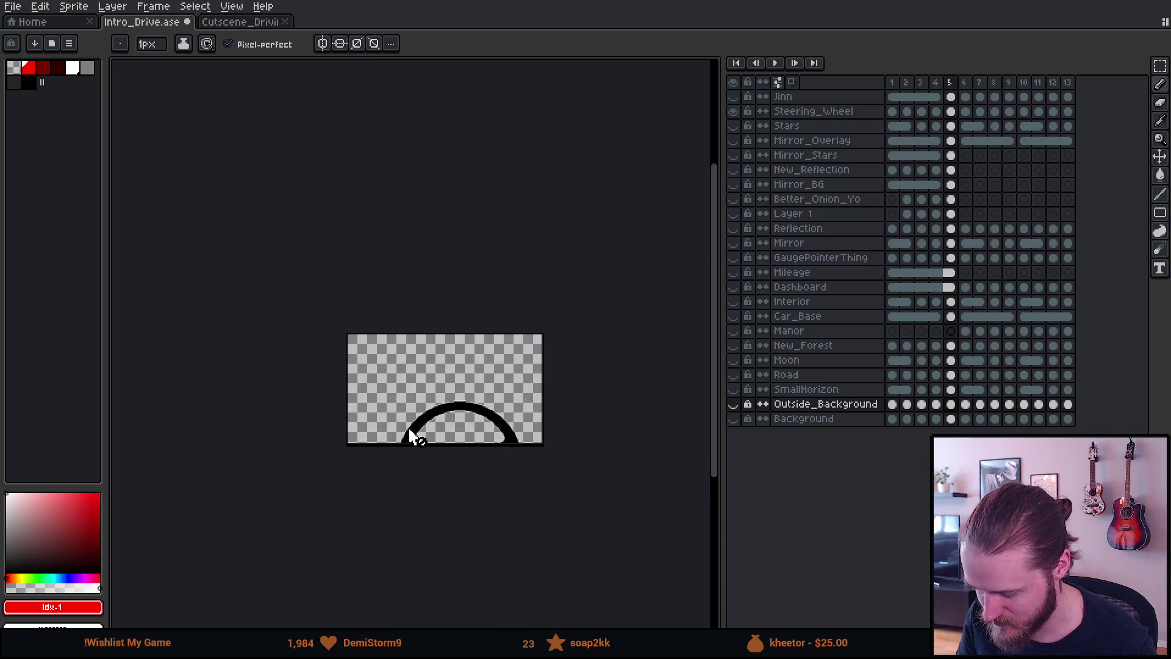
scroll(421, 439, up, 4)
scroll(439, 444, down, 2)
drag(524, 421, 388, 419)
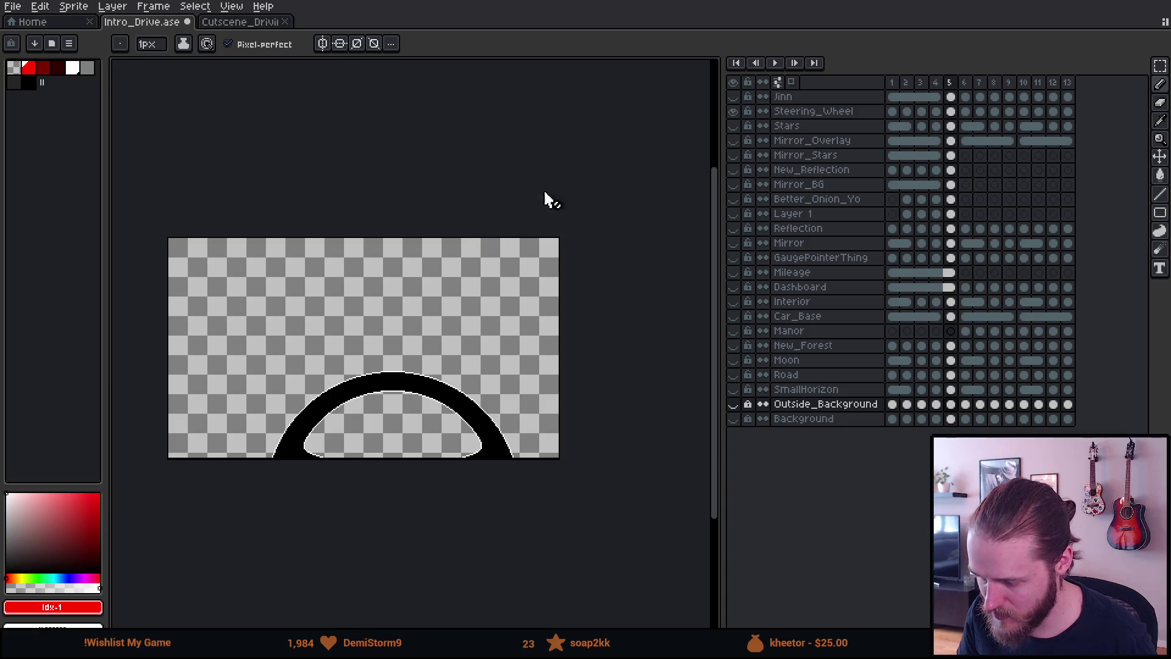
Go to frame 1 and zoom in on the wheel rim
click(892, 82)
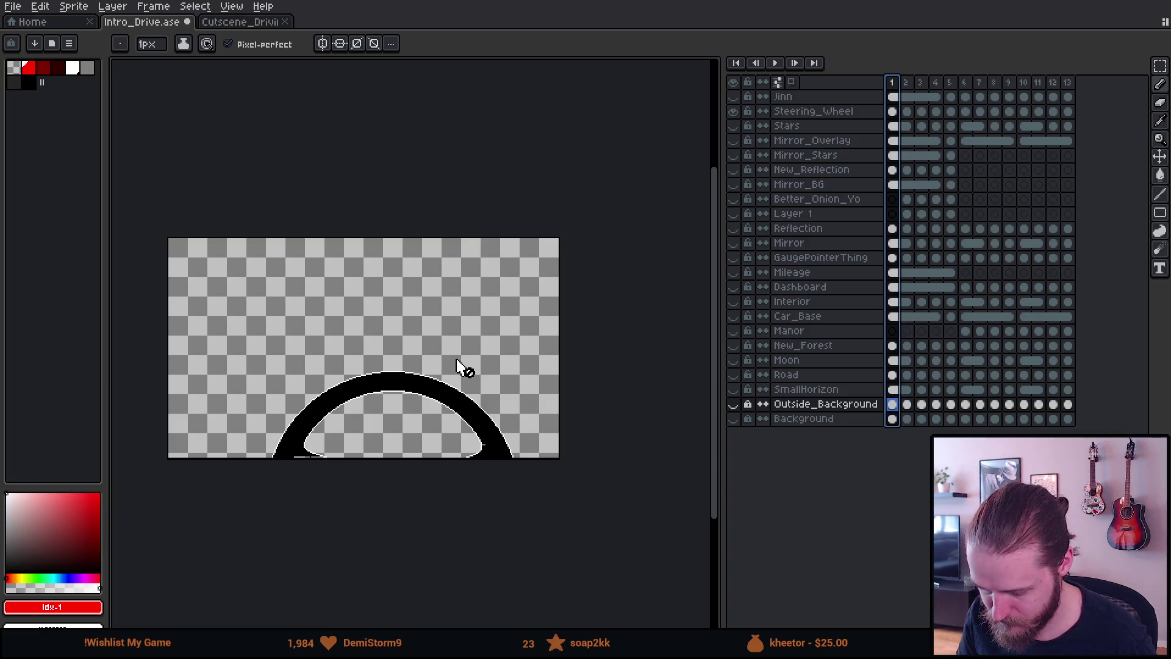
scroll(457, 366, up, 1)
scroll(293, 482, up, 1)
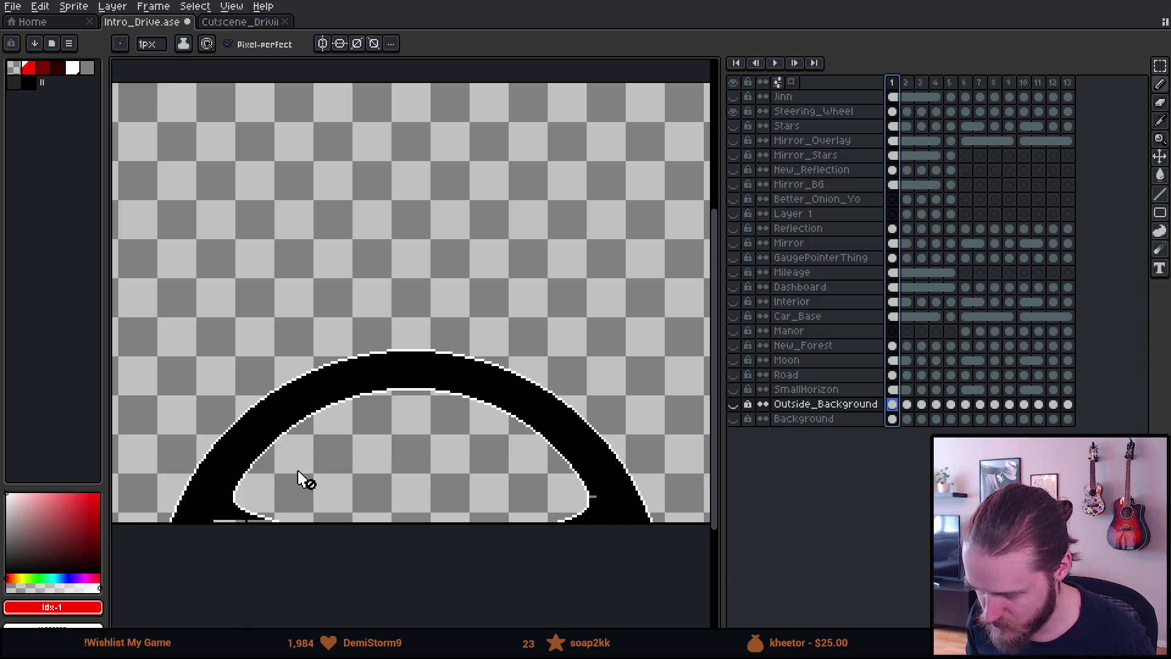
key(Right)
key(Right)
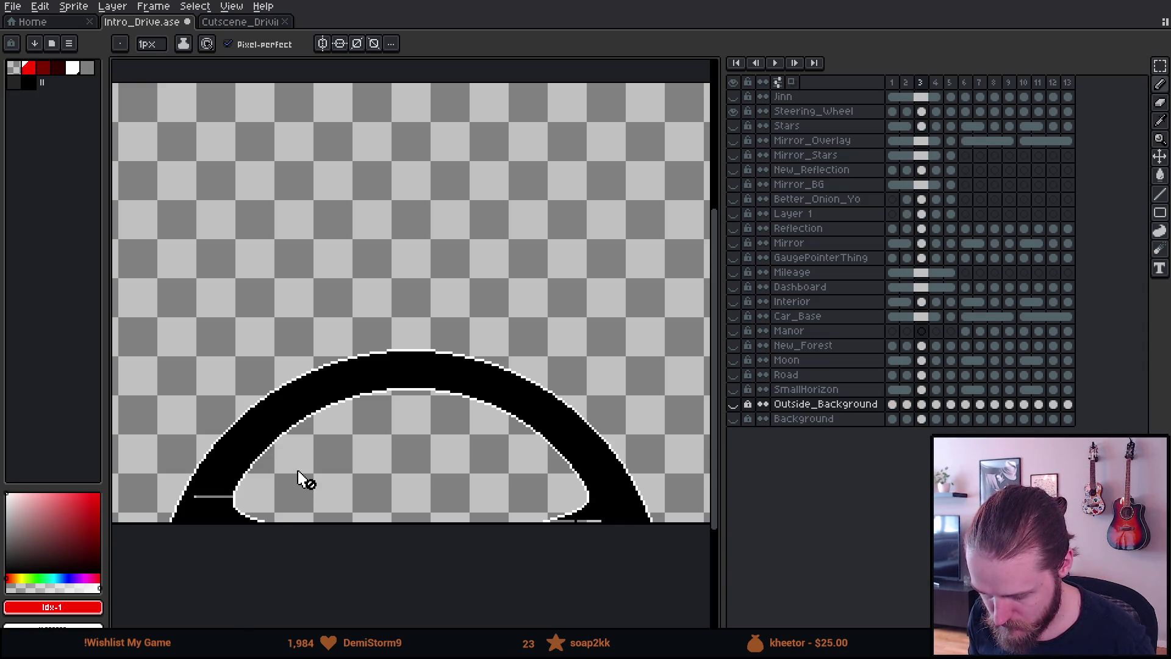
key(Left)
key(Left)
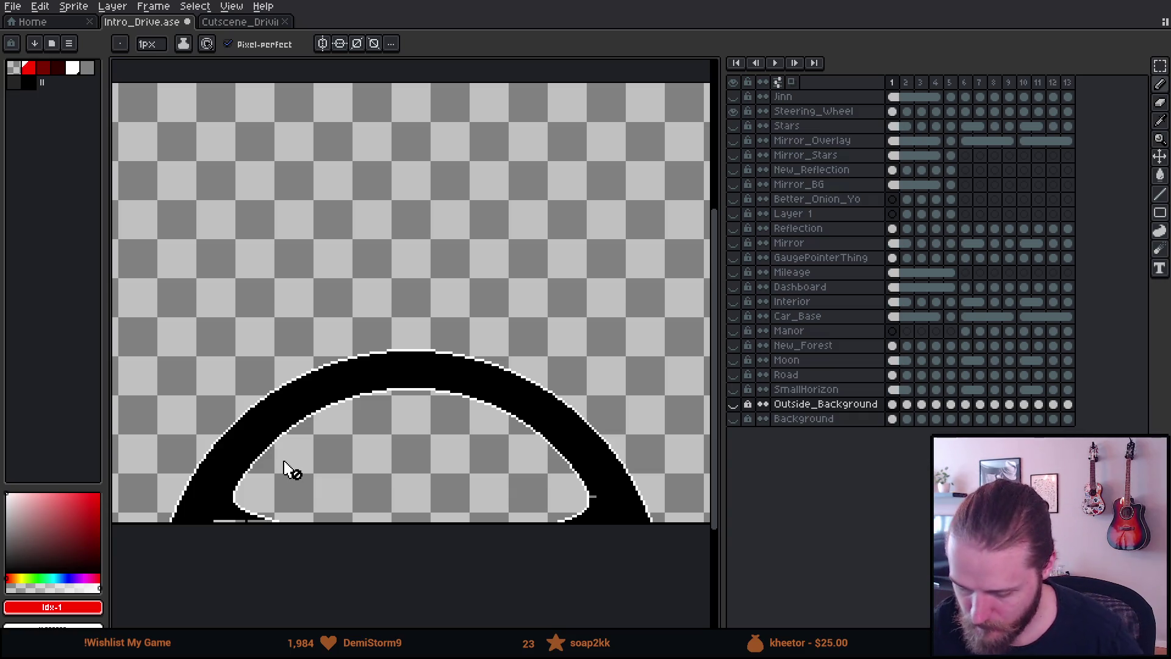
scroll(361, 427, up, 2)
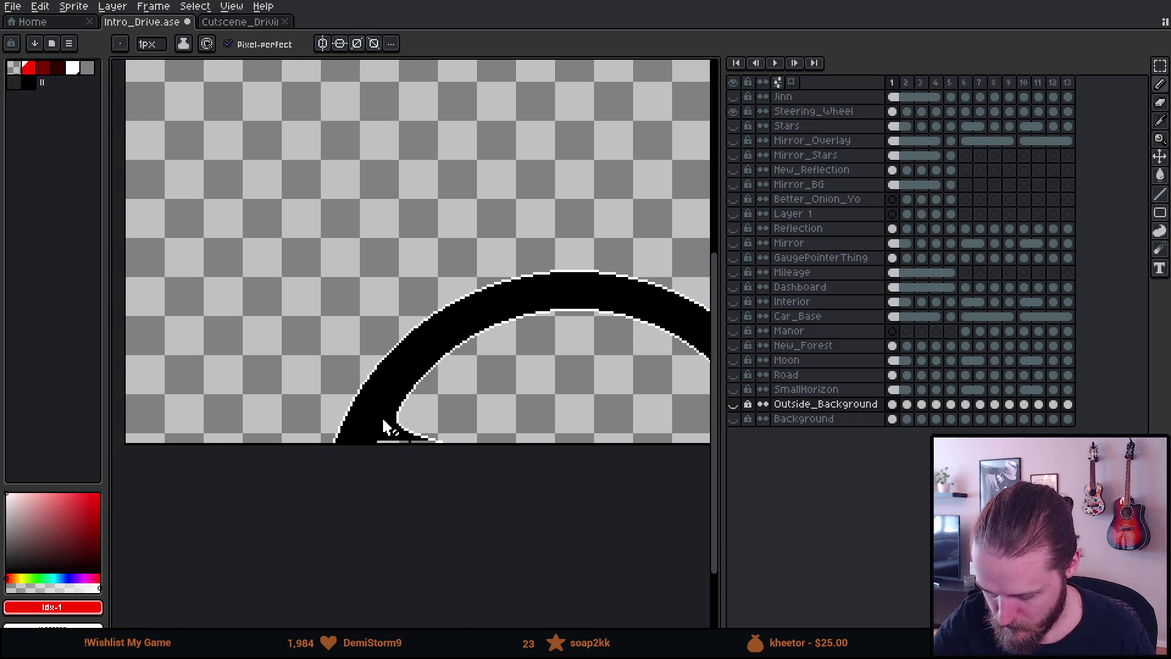
scroll(435, 475, up, 6)
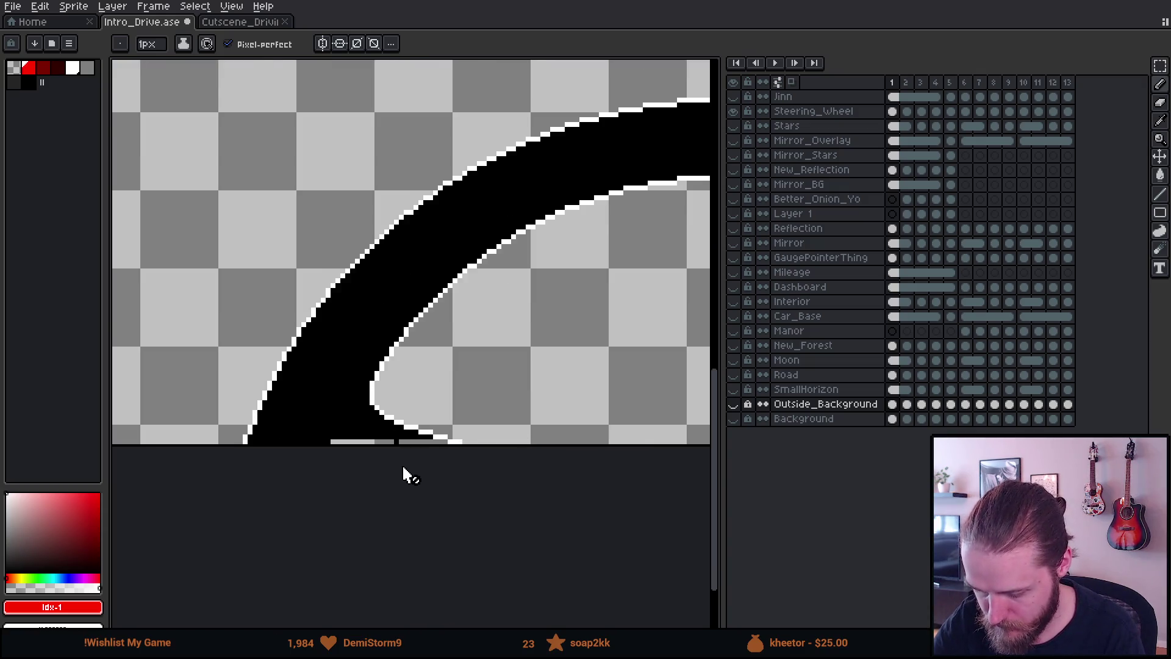
drag(410, 480, 412, 460)
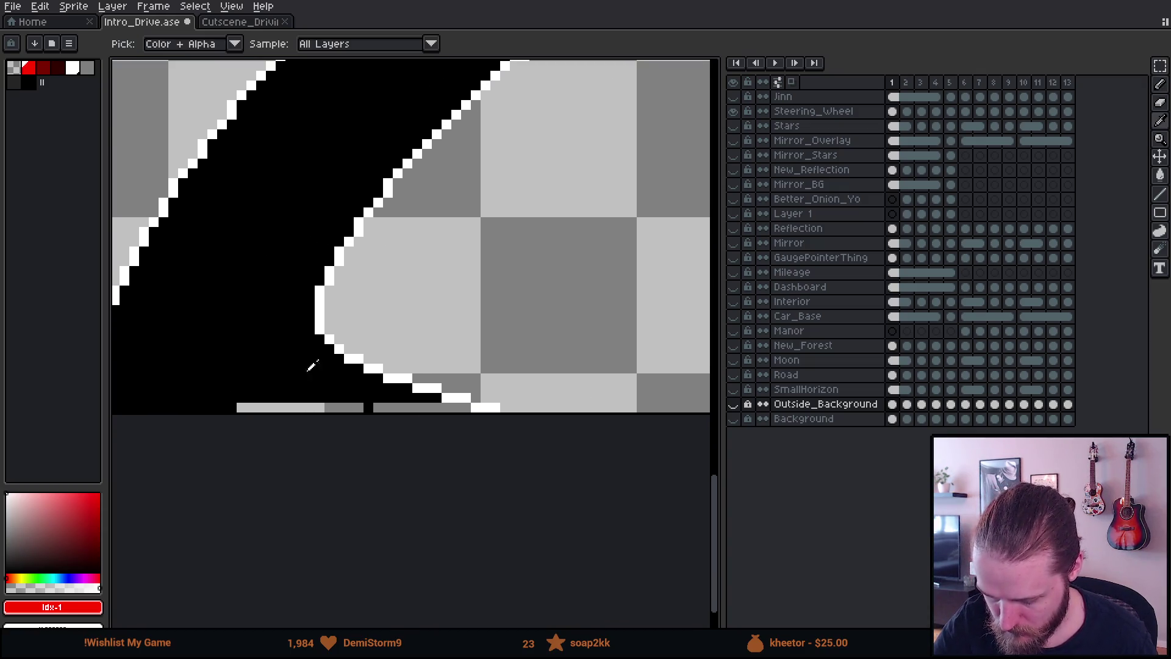
Fill the two grey gaps at the bottom of the frame-1 wheel with black
alt+click(322, 374)
key(g)
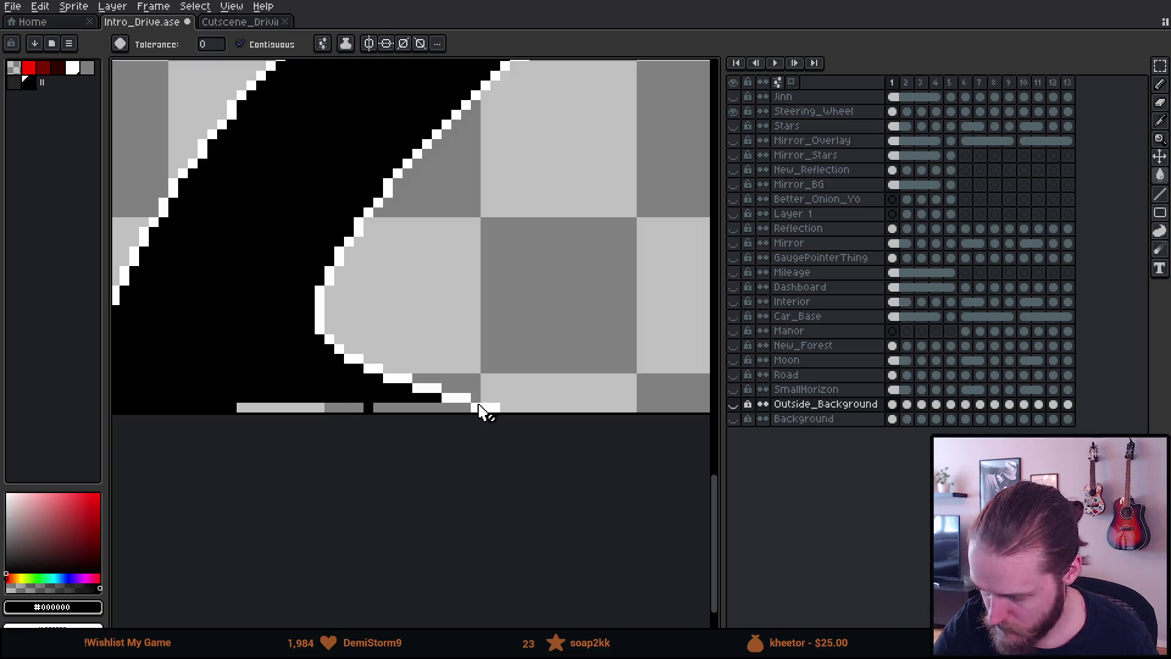
click(892, 112)
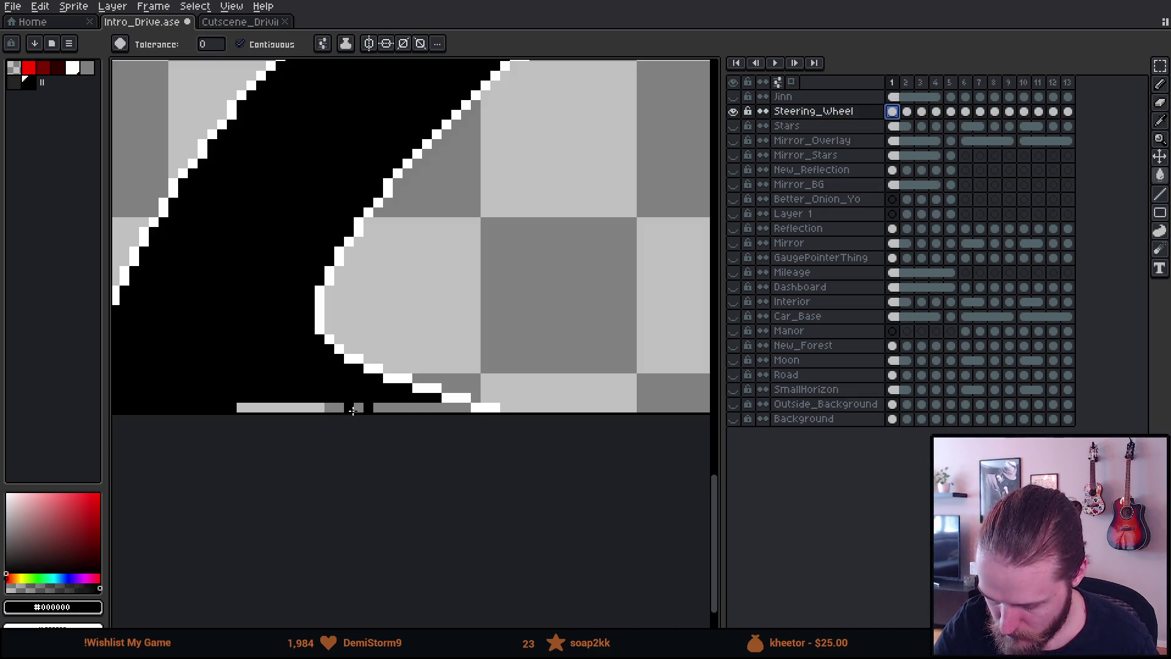
click(352, 411)
click(439, 407)
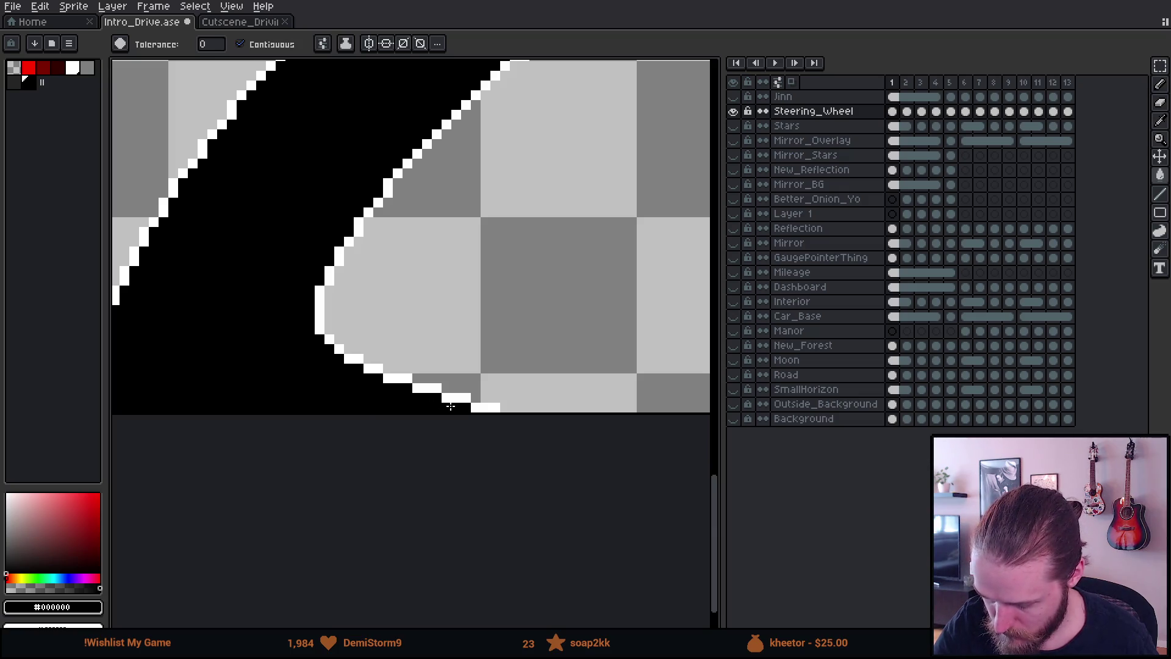
On frame 3, fill the thin grey line in the wheel ring with black
scroll(465, 461, right, 6)
scroll(403, 465, up, 3)
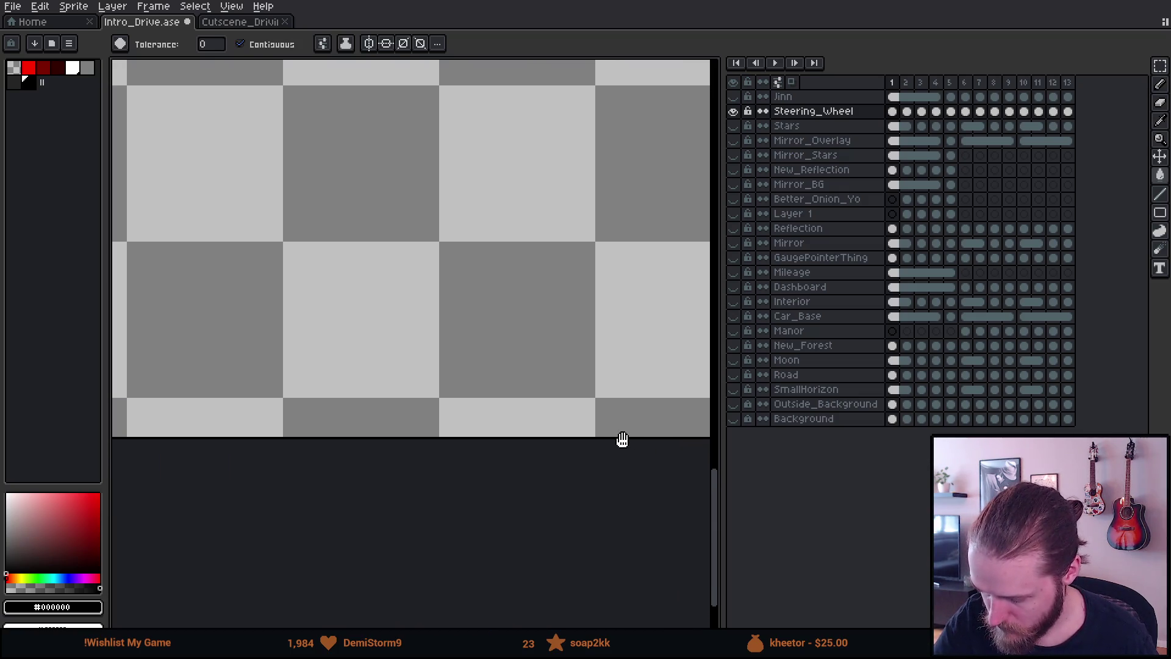
drag(724, 442, 928, 439)
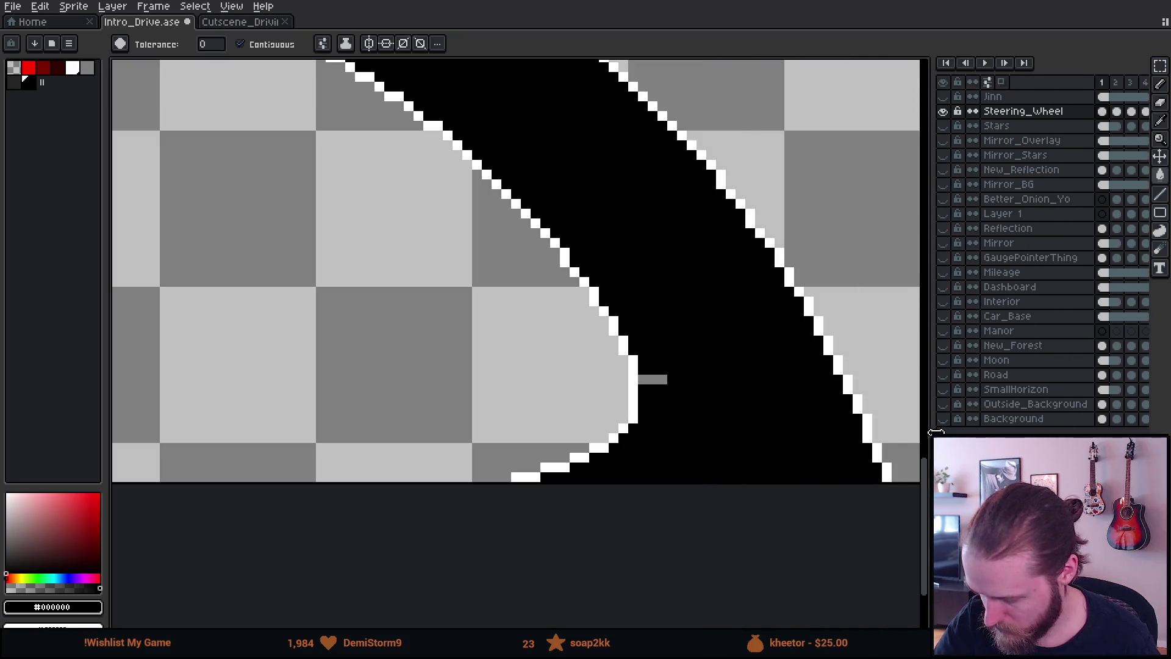
scroll(578, 462, down, 4)
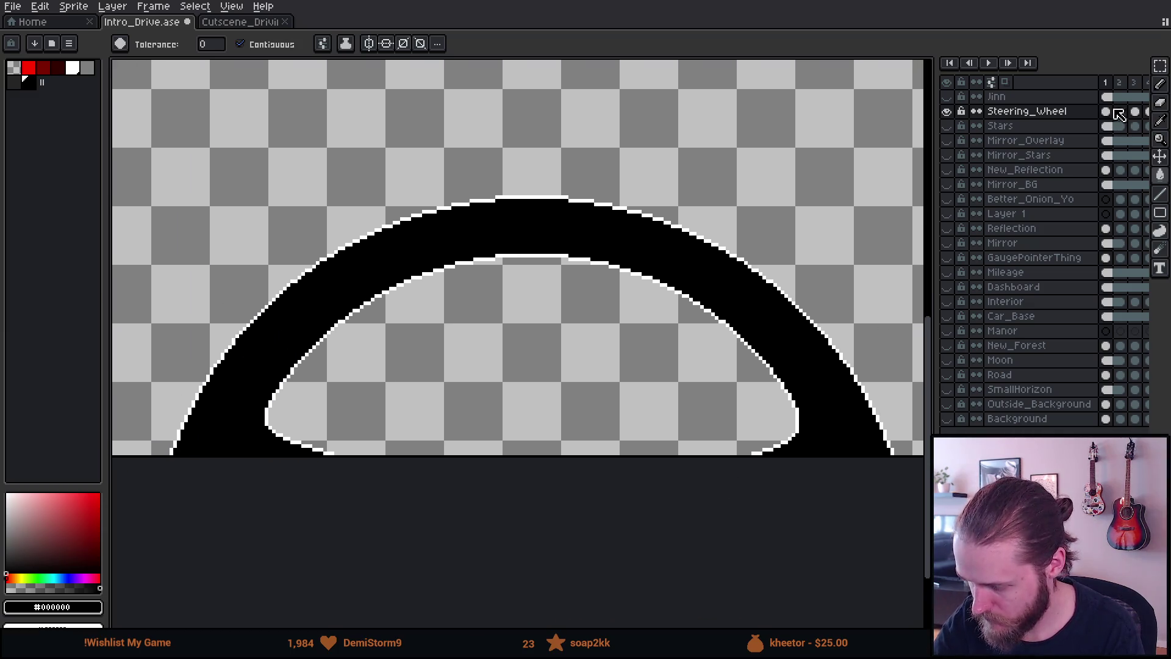
click(1119, 83)
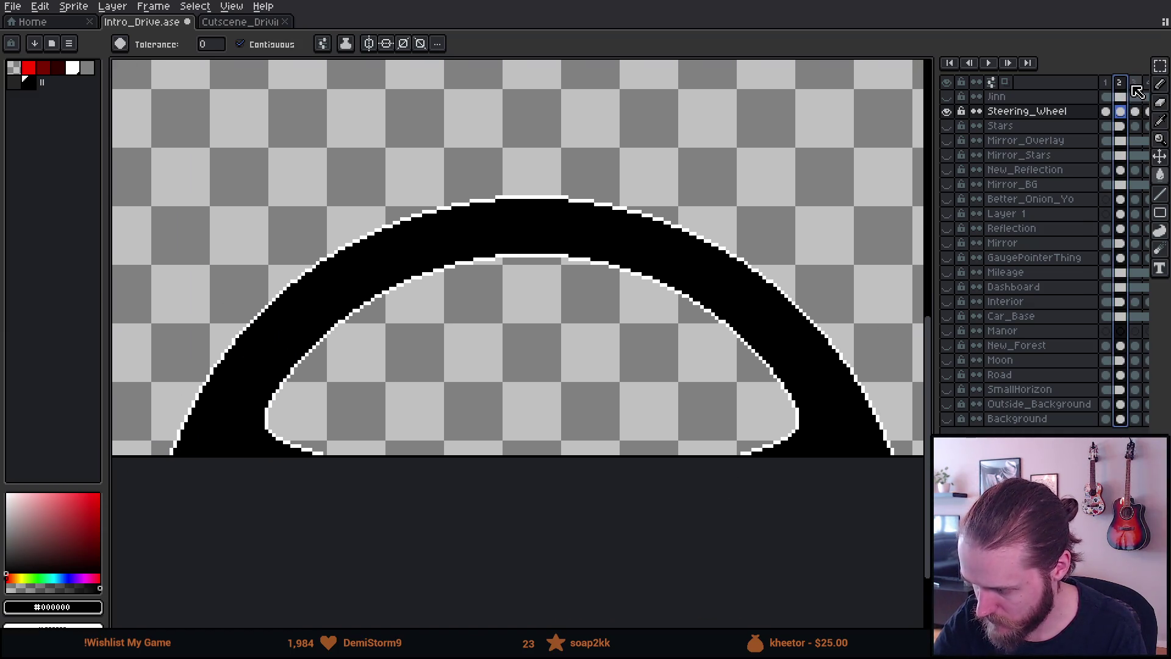
click(1134, 84)
click(798, 452)
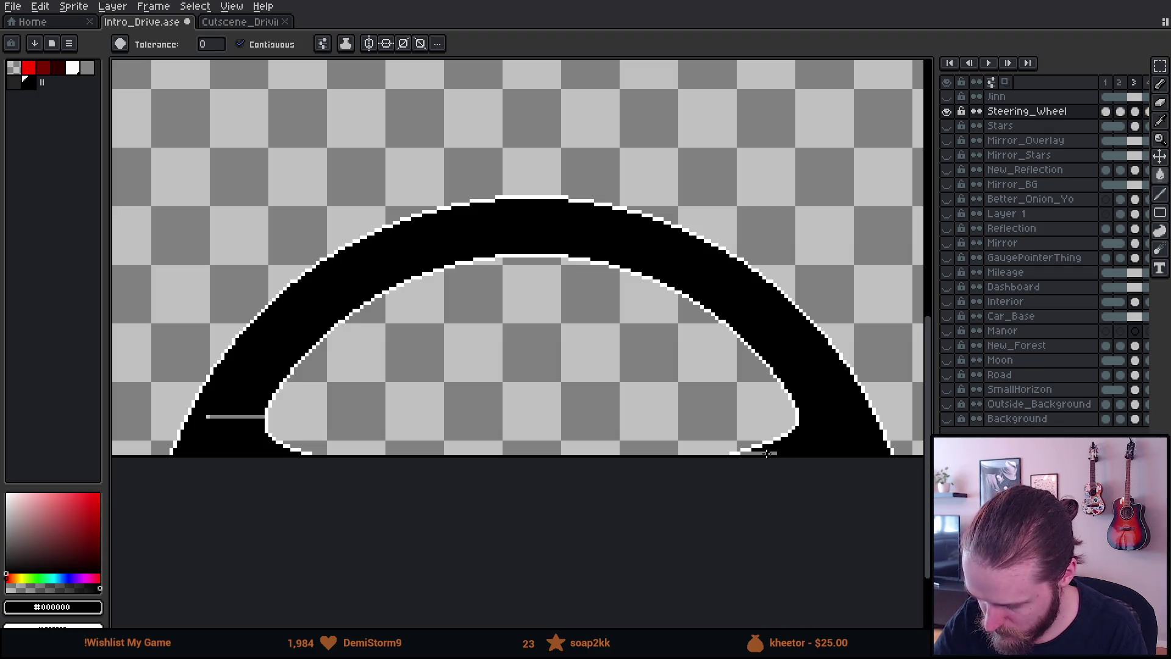
click(238, 417)
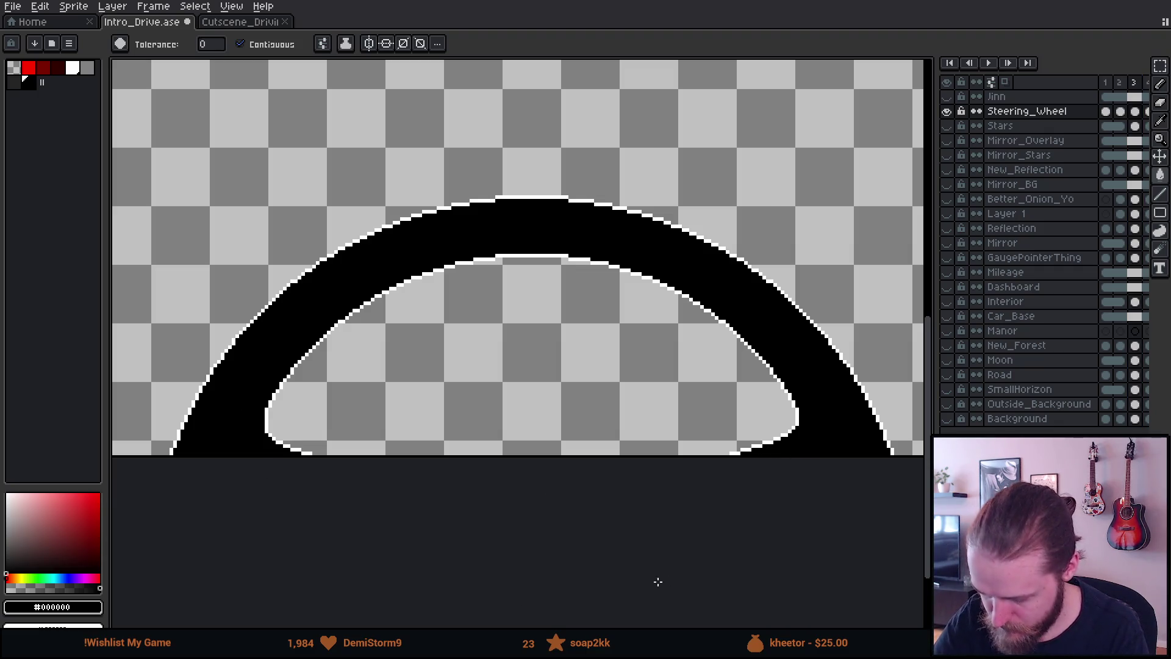
Step through the Steering_Wheel frames from frame 1 onward to inspect each wheel pose
click(1105, 82)
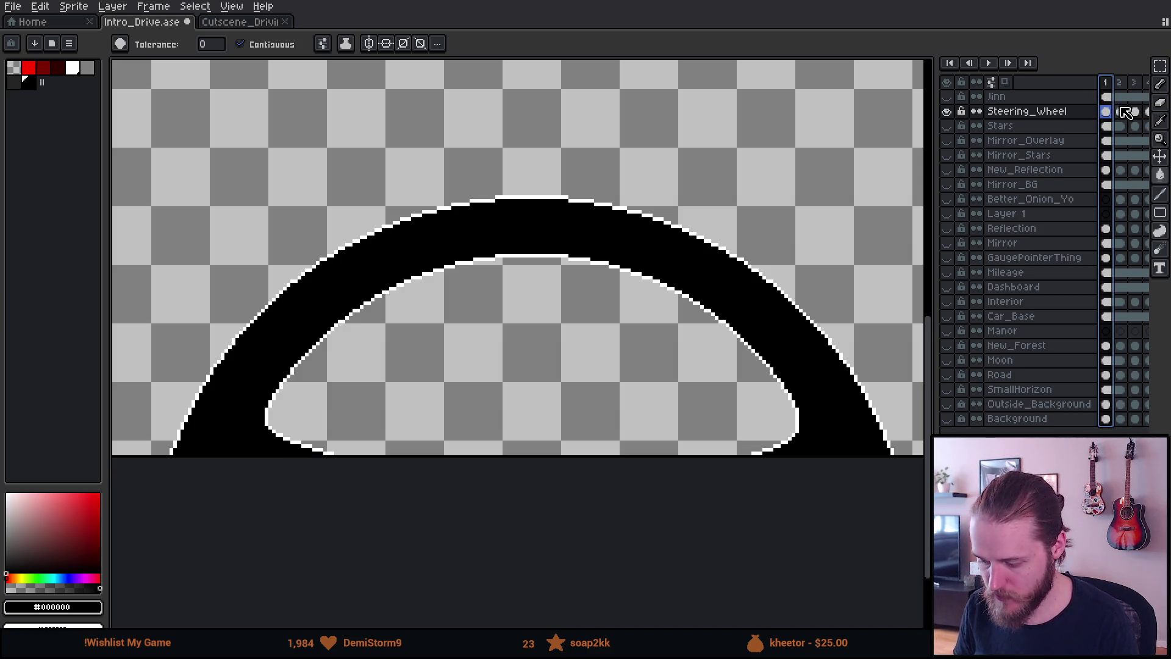
click(1122, 111)
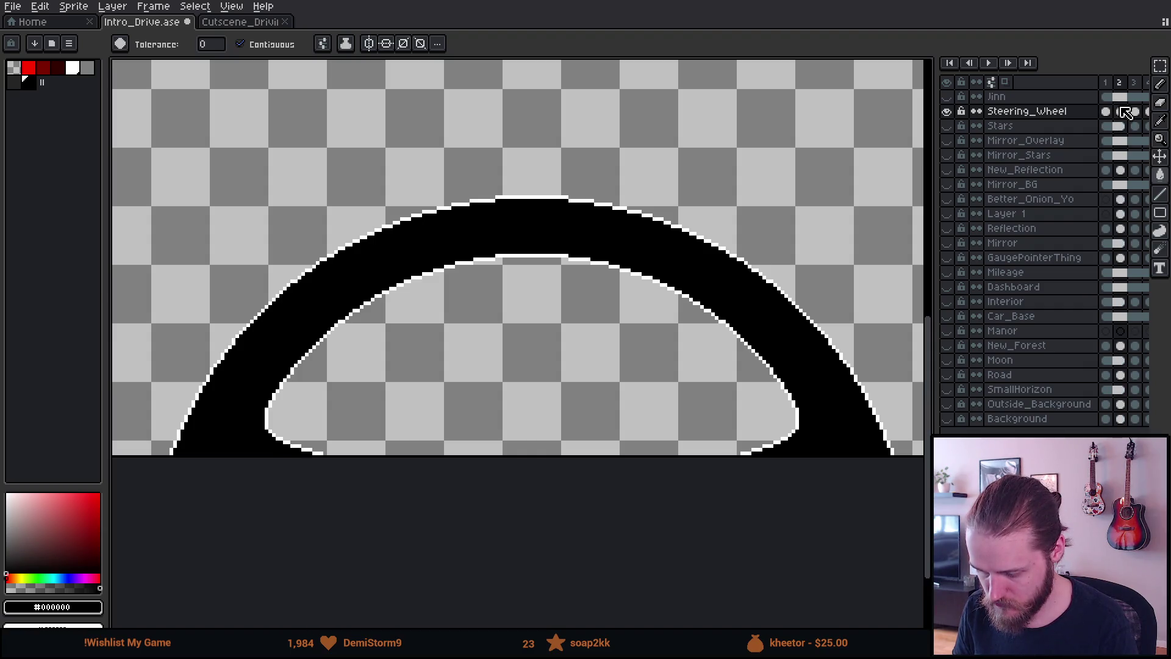
key(Right)
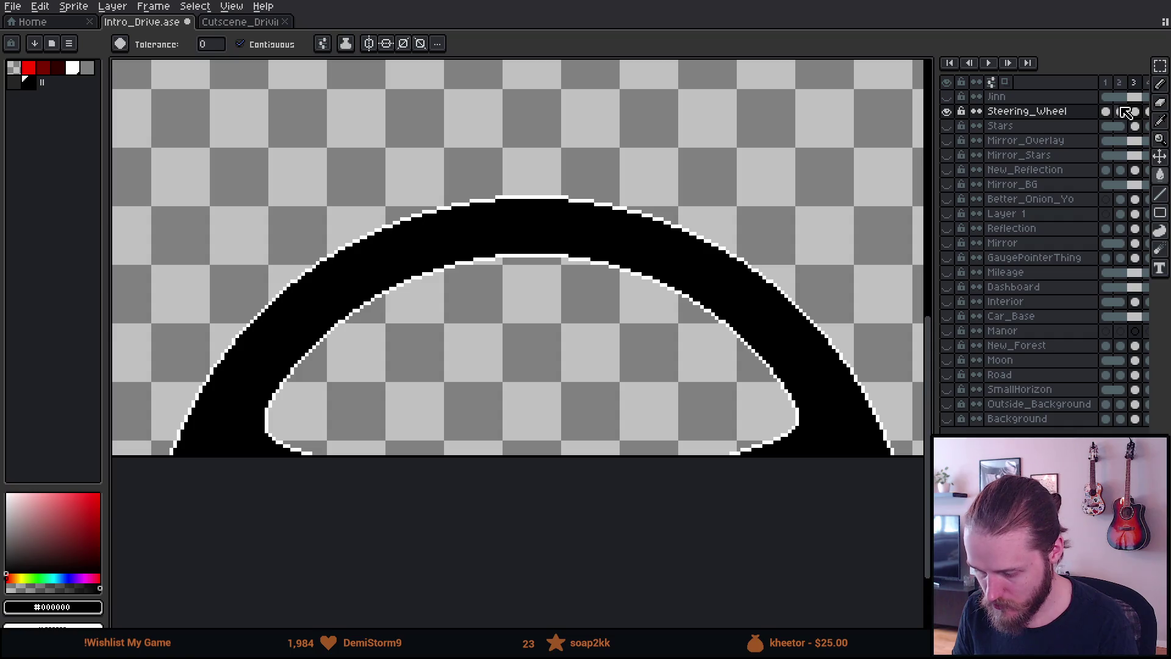
key(Right)
key(Right)
key(Right)
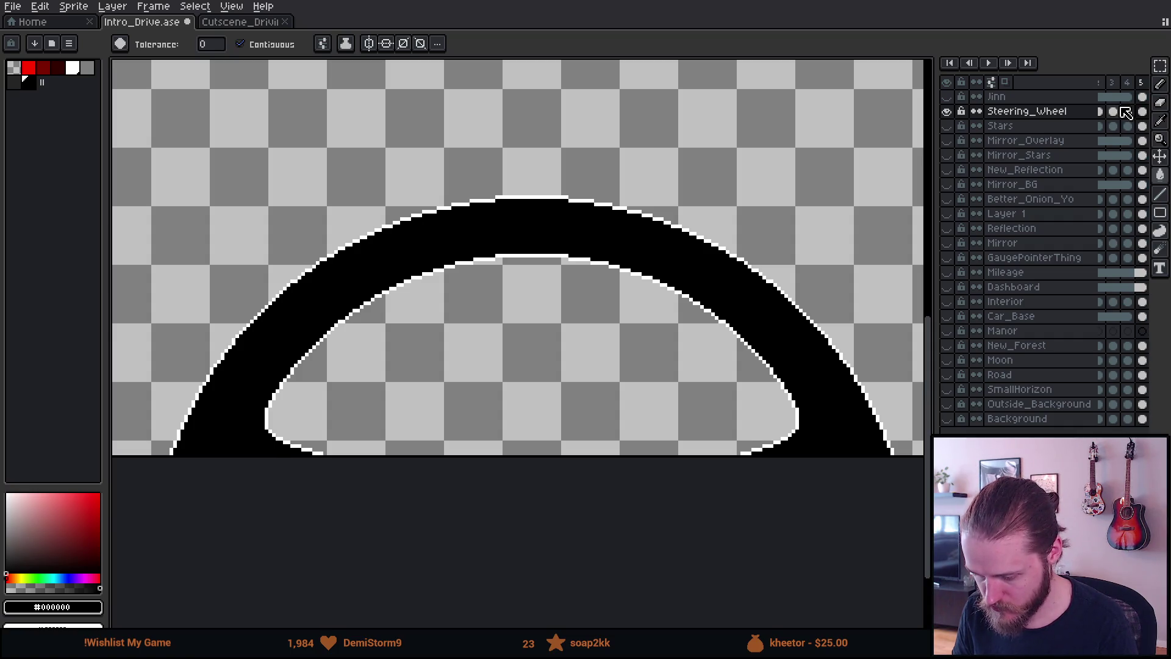
key(Right)
key(Right)
key(Right)
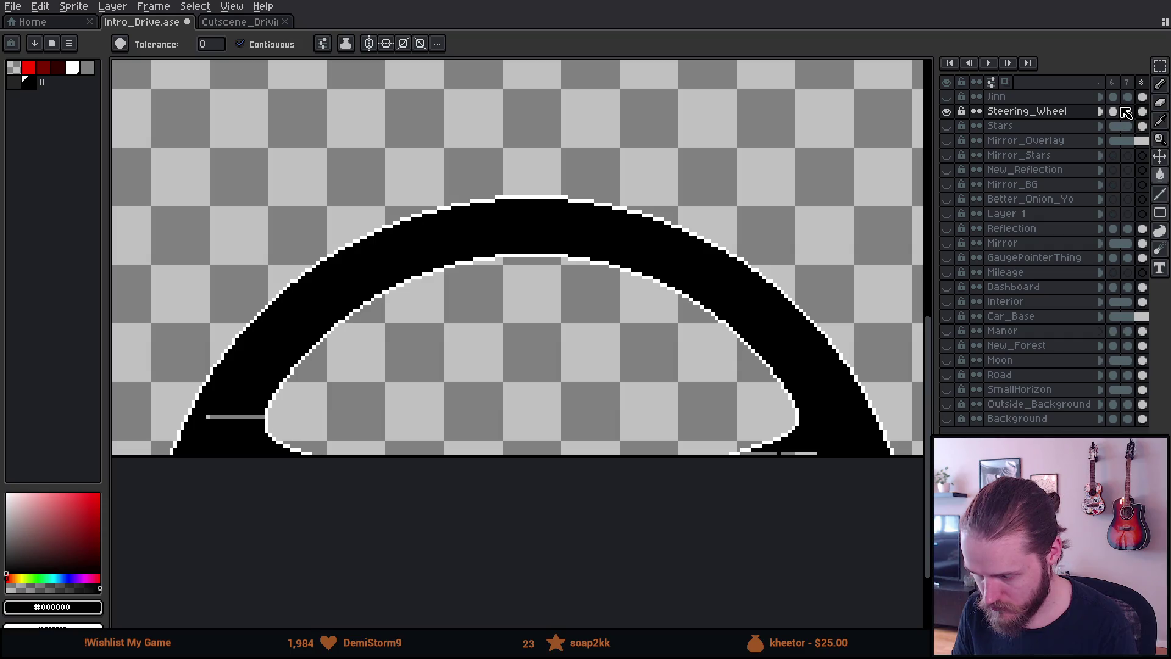
key(Right)
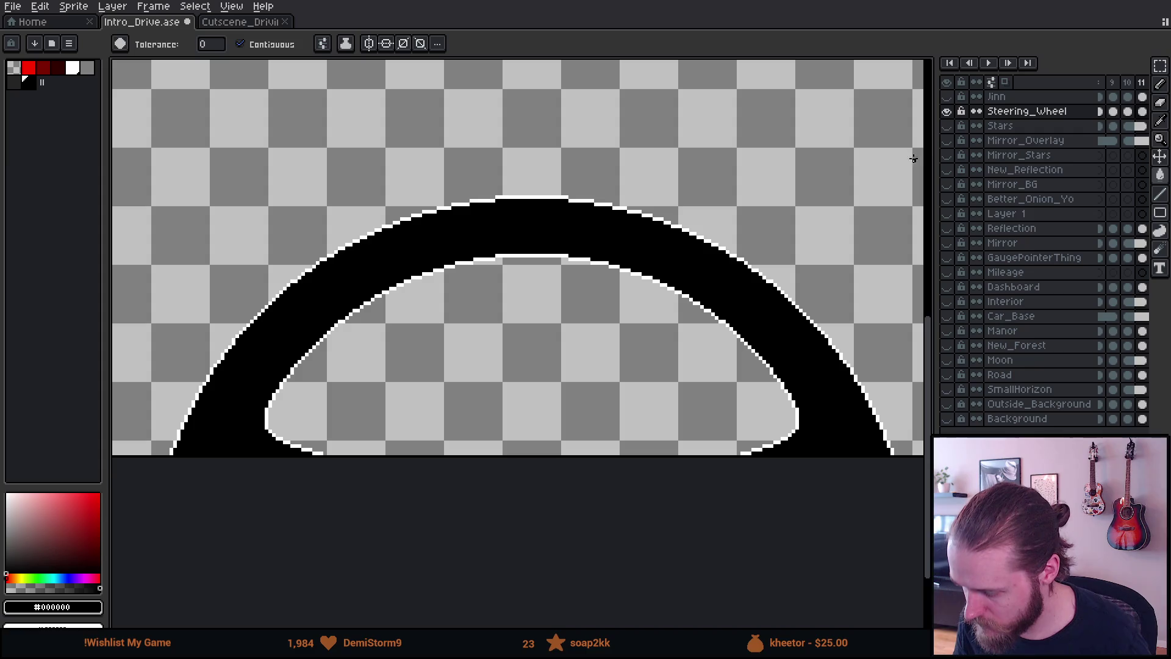
Widen the timeline to show all 12 frames, recentre the wheel, and play the animation
drag(934, 154, 806, 155)
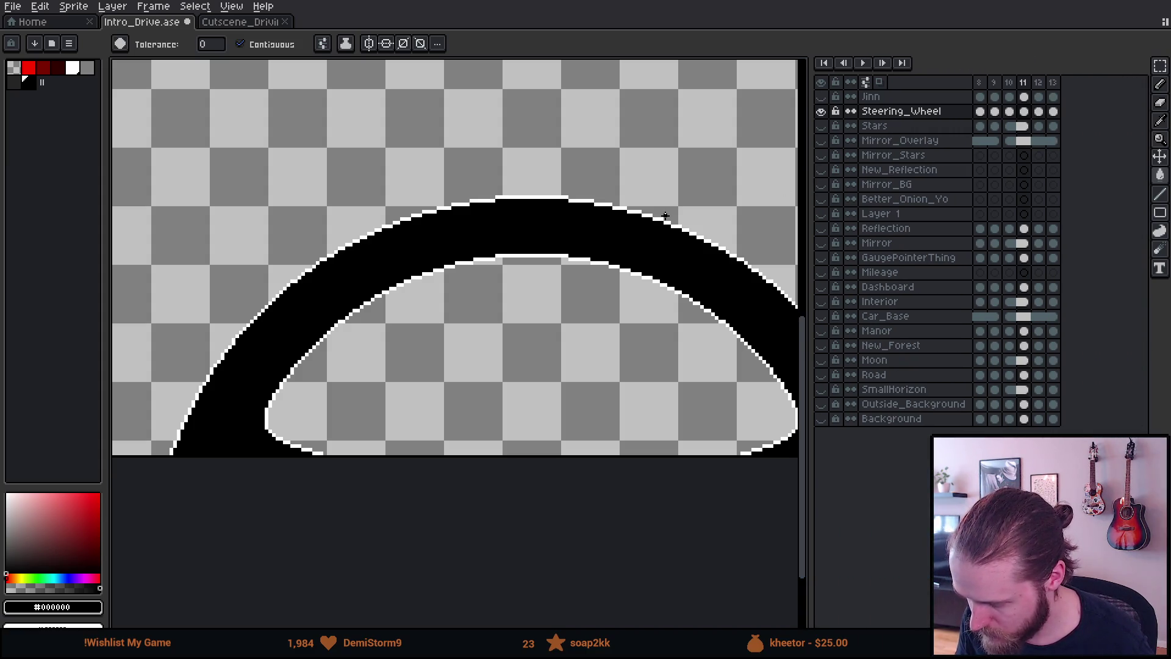
scroll(661, 220, down, 3)
drag(657, 221, 541, 277)
scroll(531, 297, up, 2)
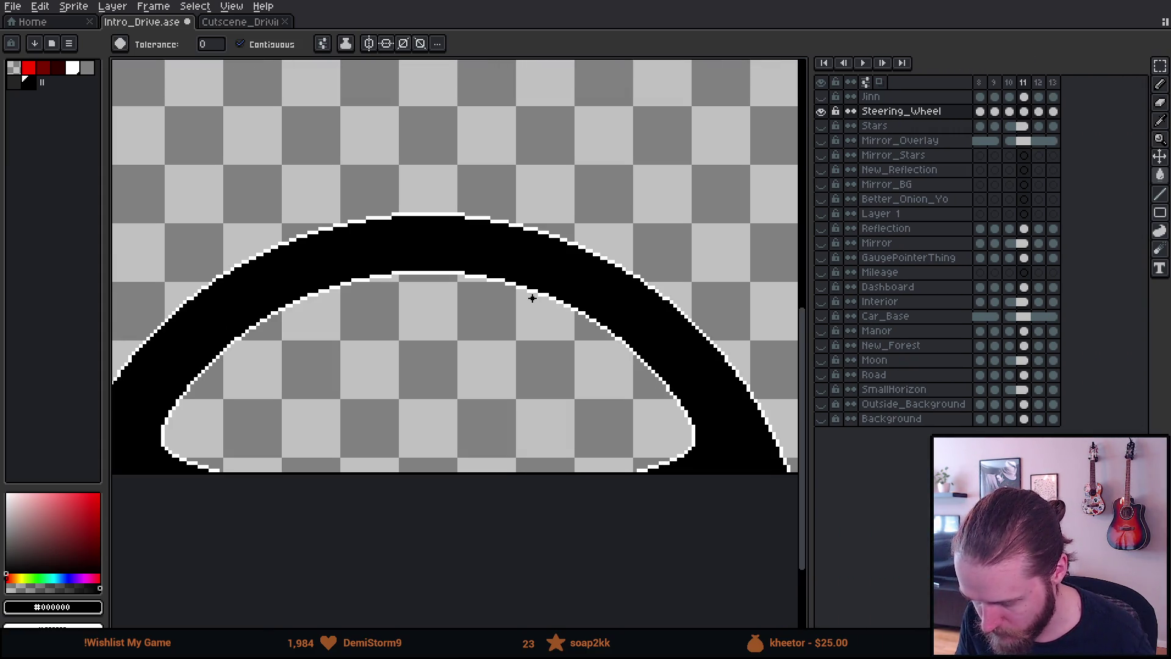
scroll(532, 301, down, 1)
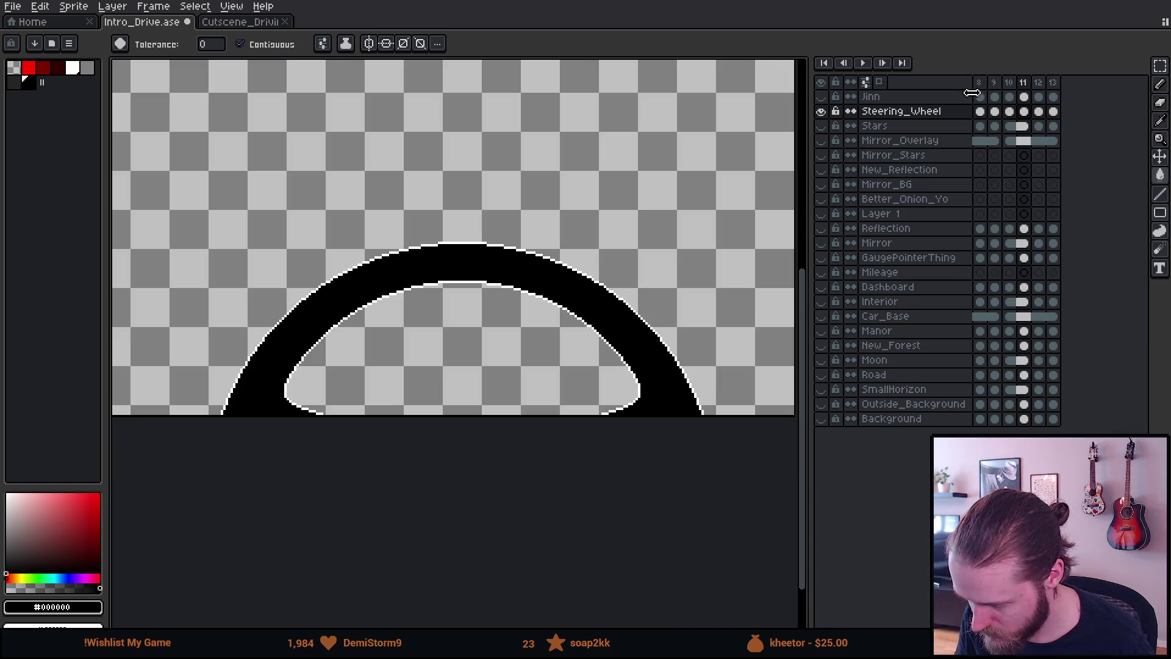
scroll(986, 86, left, 6)
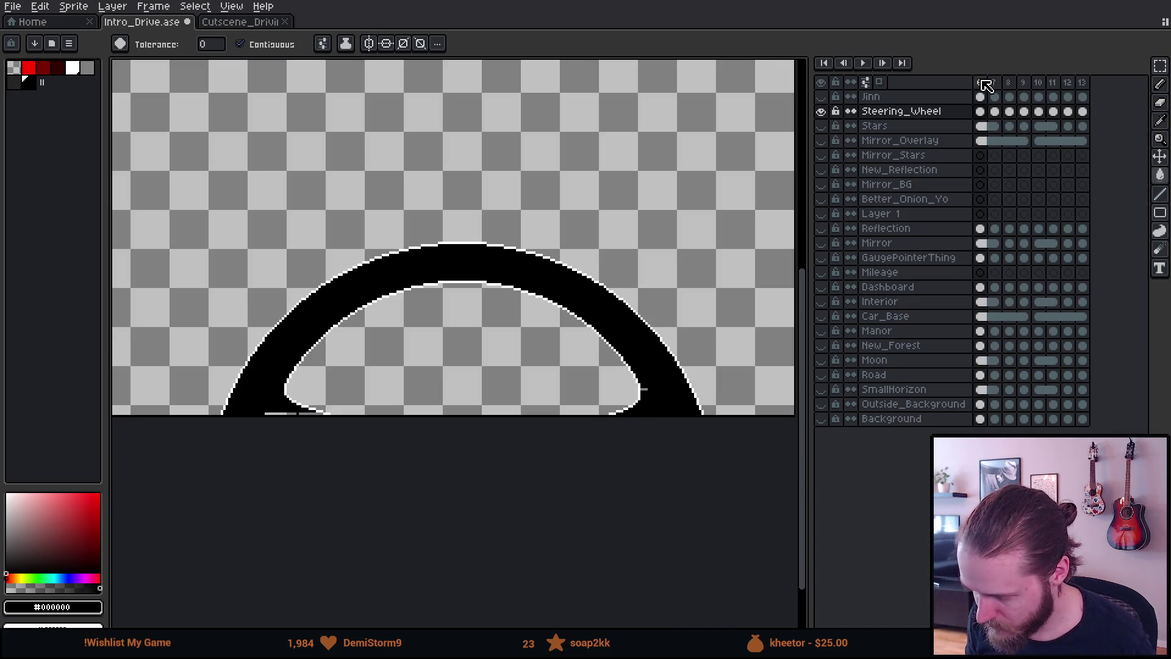
scroll(986, 85, left, 1)
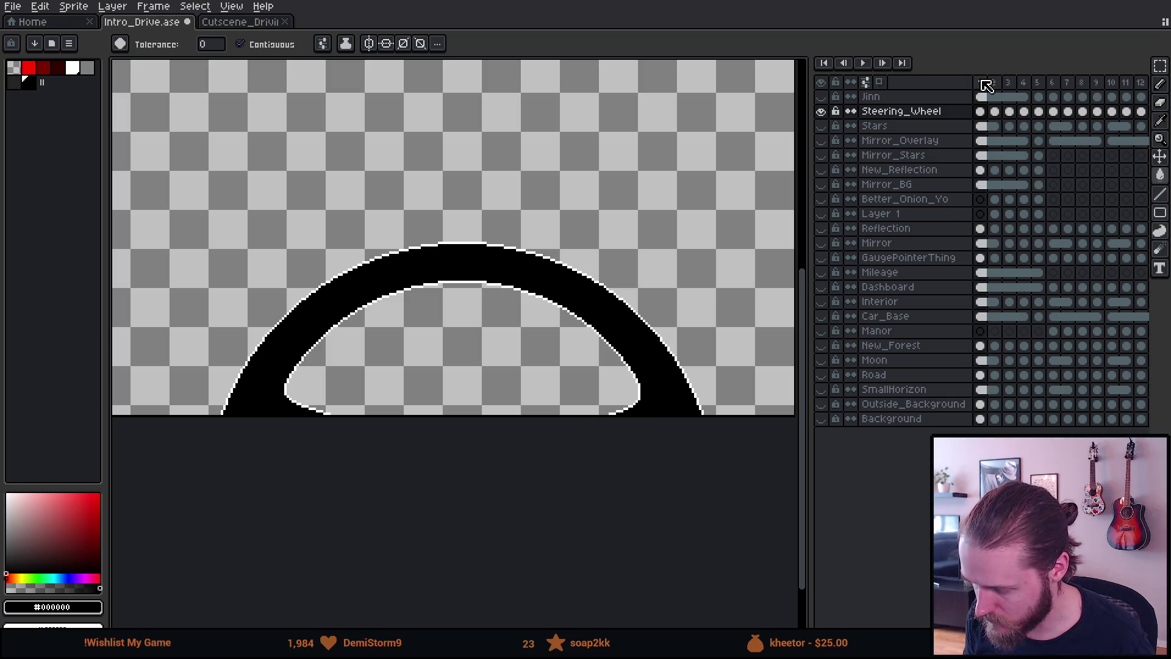
key(Return)
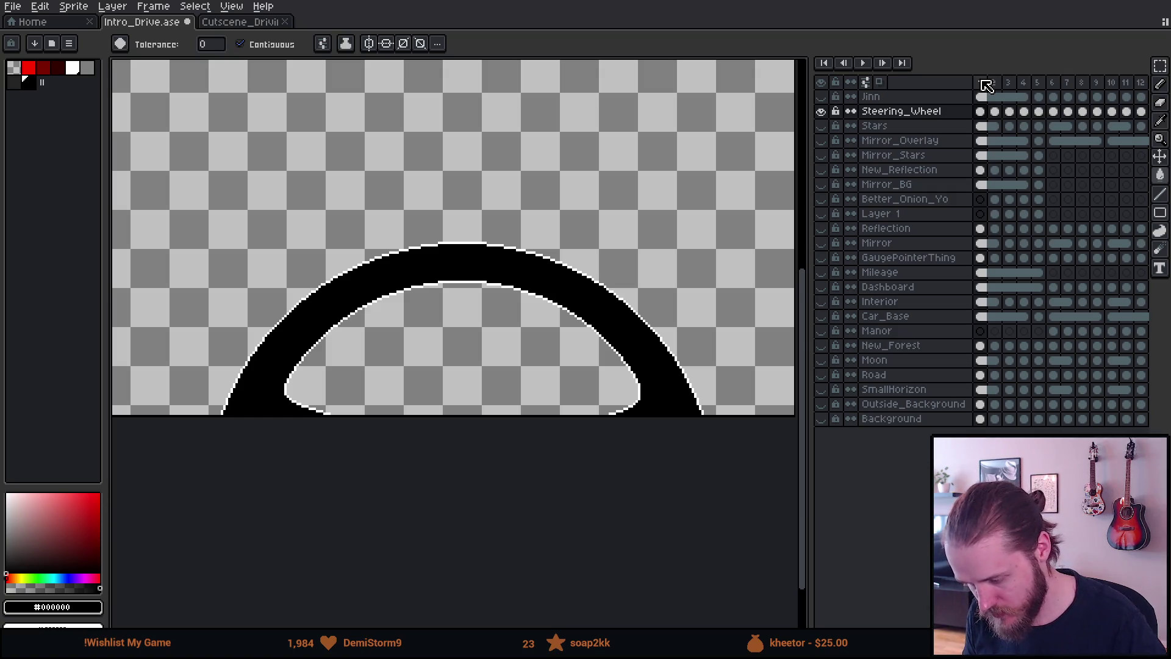
Step forward through frames 2 to 6, then back to frame 1
key(Right)
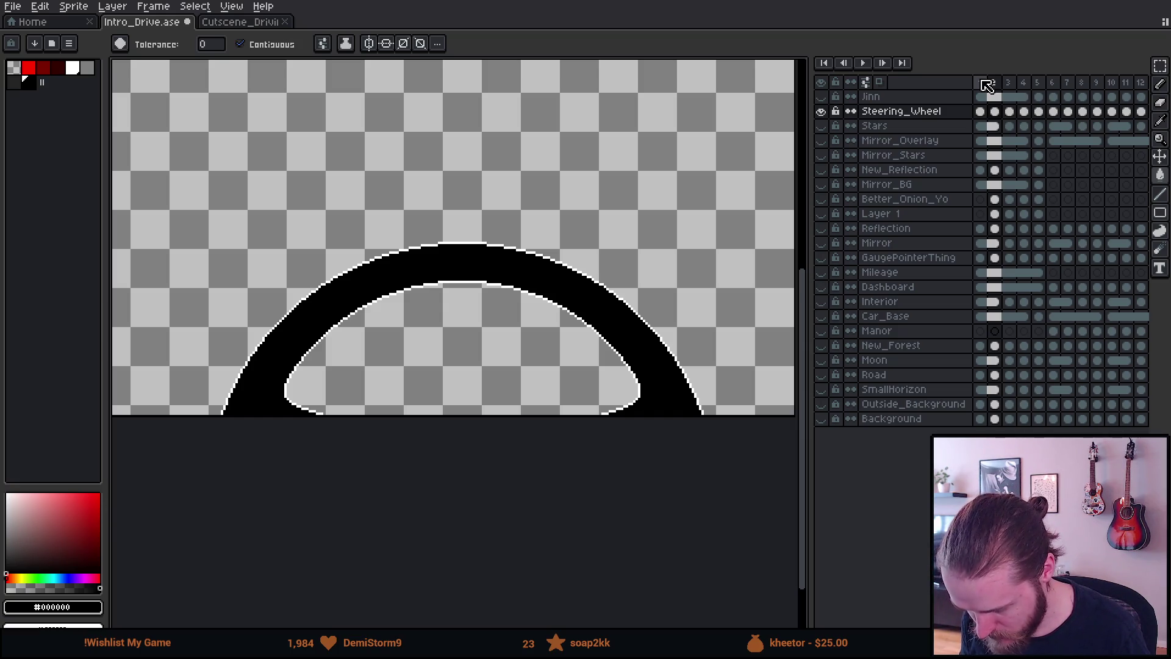
key(Right)
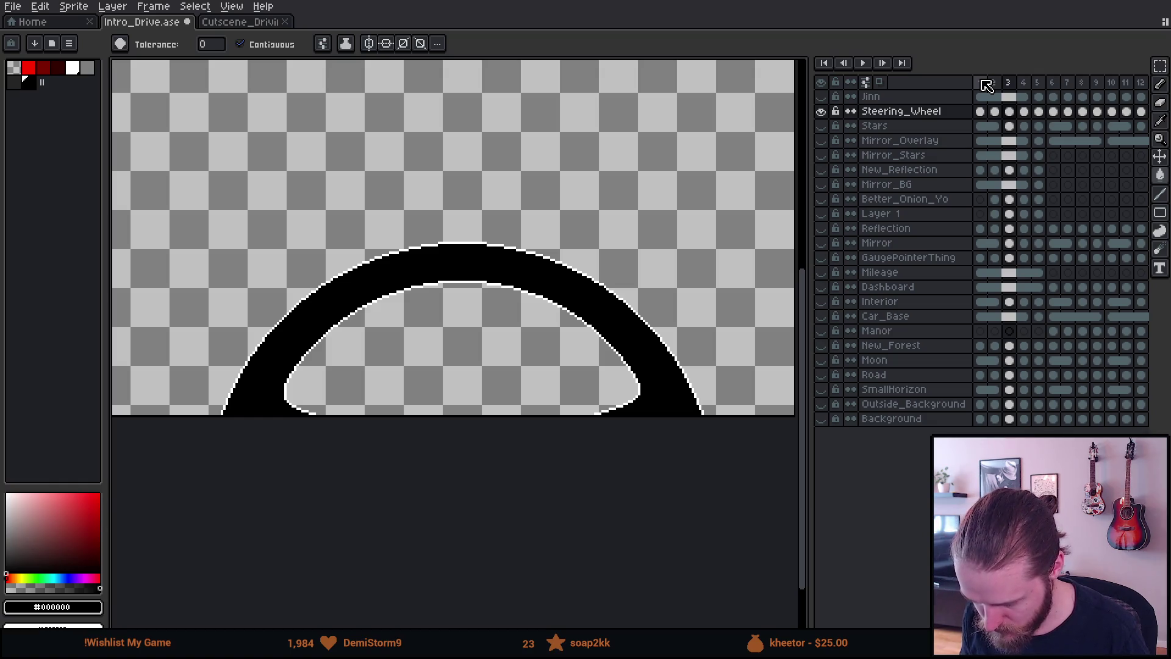
key(Right)
key(Right)
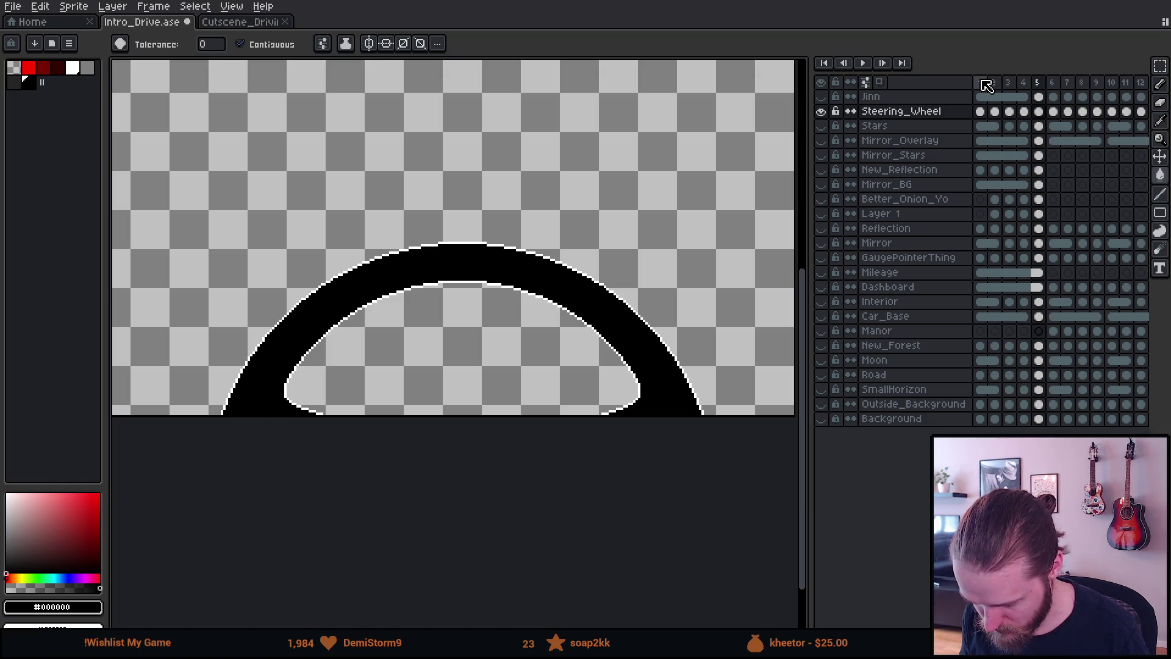
key(Right)
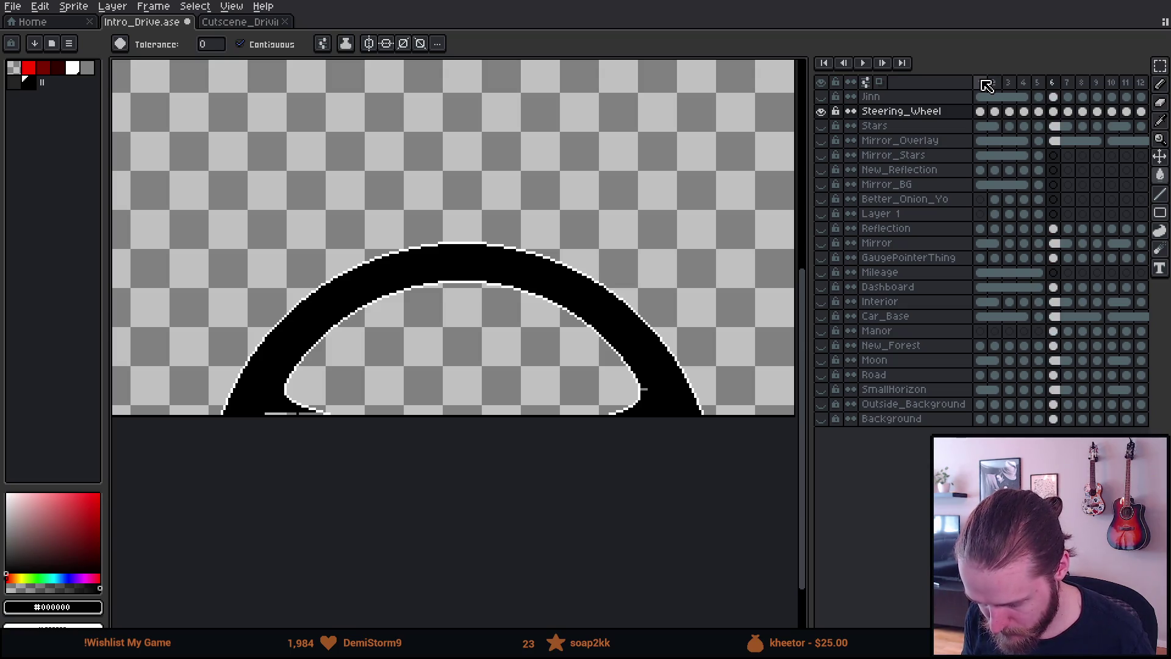
key(Right)
key(Right)
key(Right)
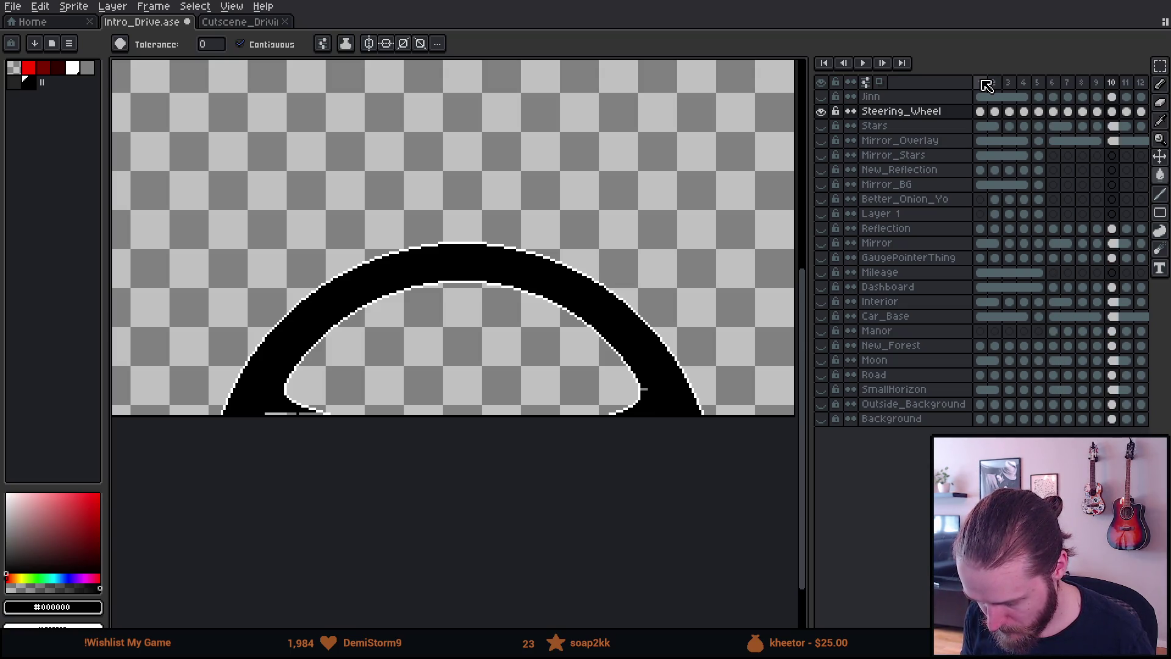
key(Left)
key(Left)
key(Left)
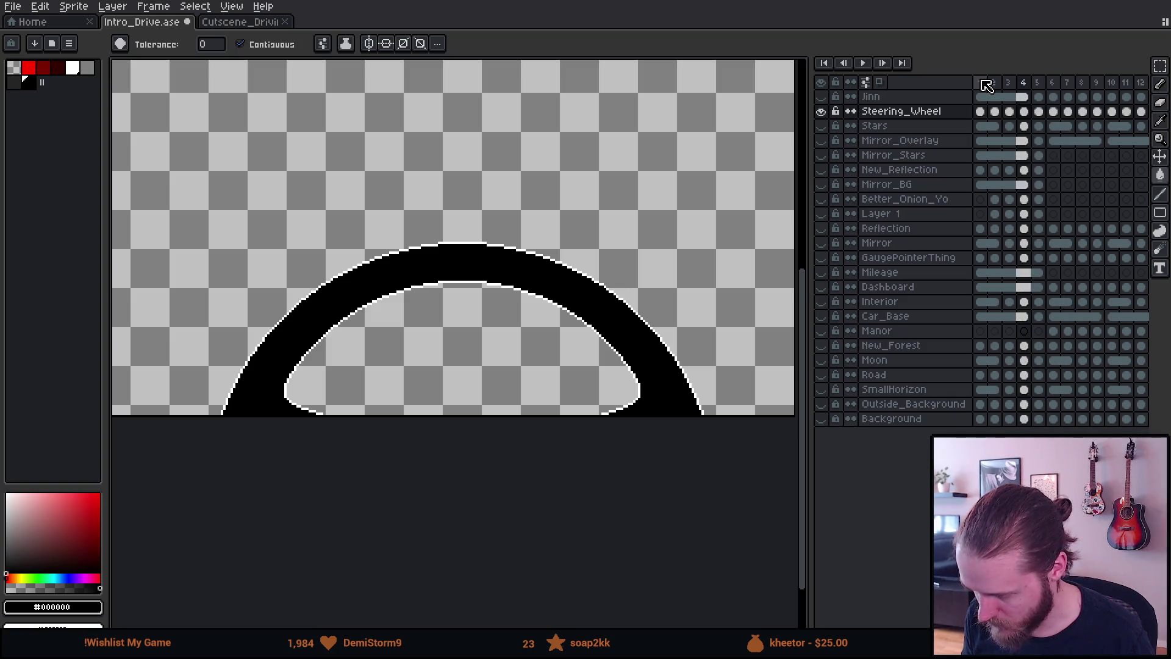
key(Left)
Flip back and forth between frames 1, 2 and 3 to compare the wheel poses
key(Right)
key(Right)
key(Left)
key(Left)
key(Right)
key(Left)
key(Right)
key(Right)
key(Left)
key(Left)
key(Right)
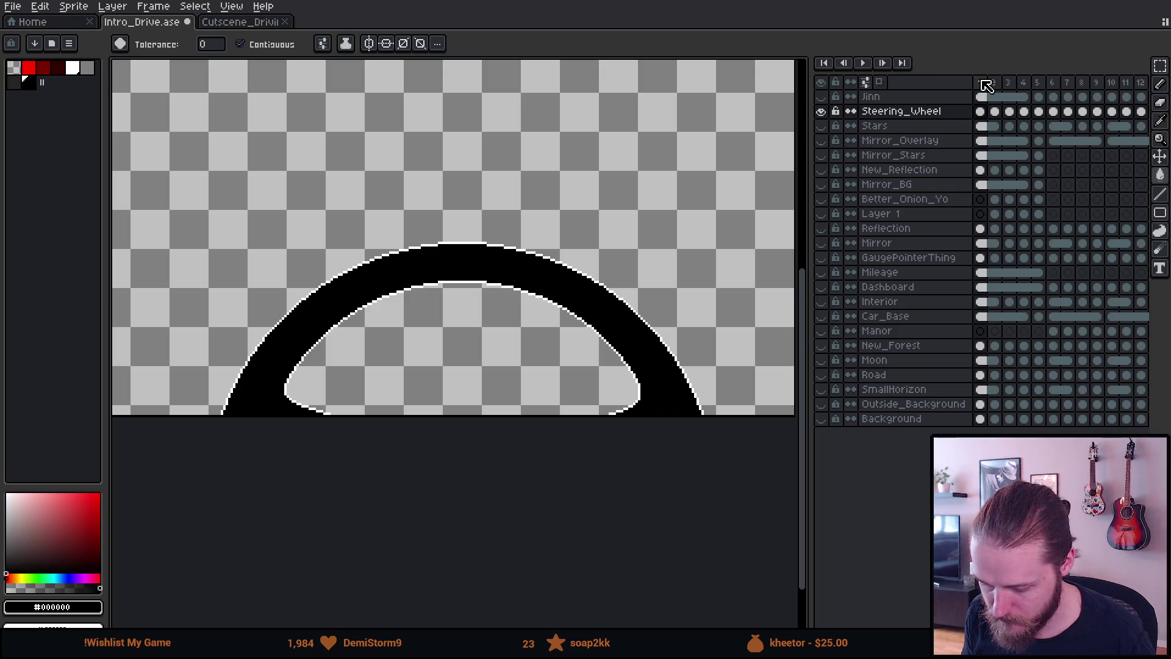
key(Right)
key(Left)
key(Left)
key(Right)
key(Right)
key(Left)
key(Left)
key(Right)
key(Right)
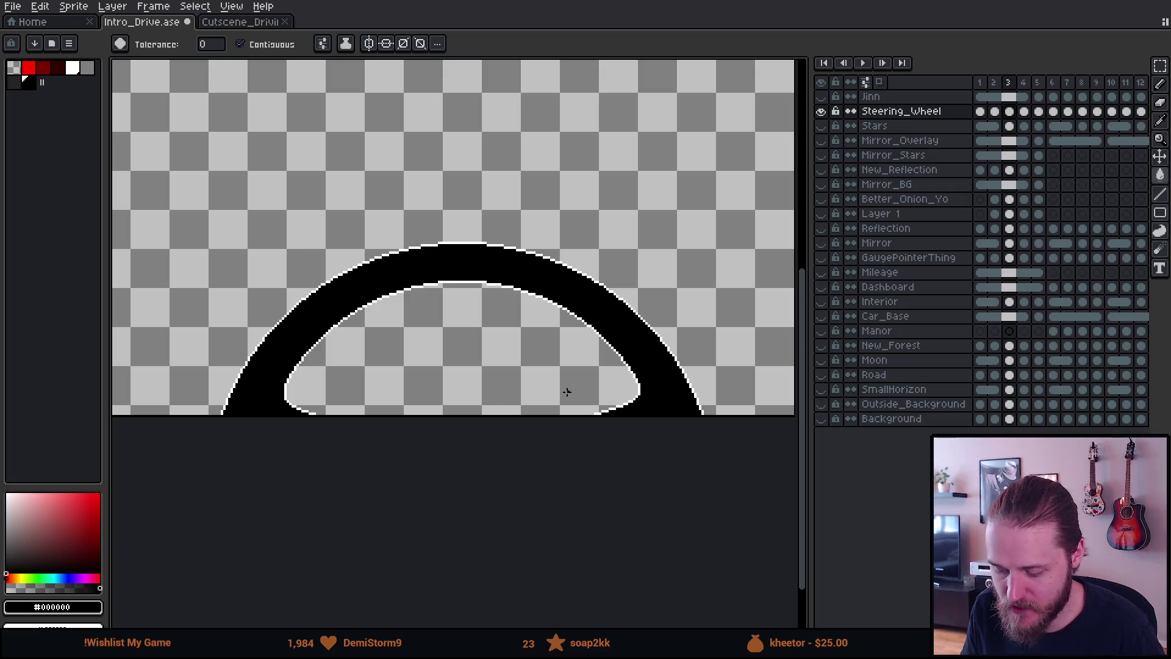
drag(565, 373, 565, 392)
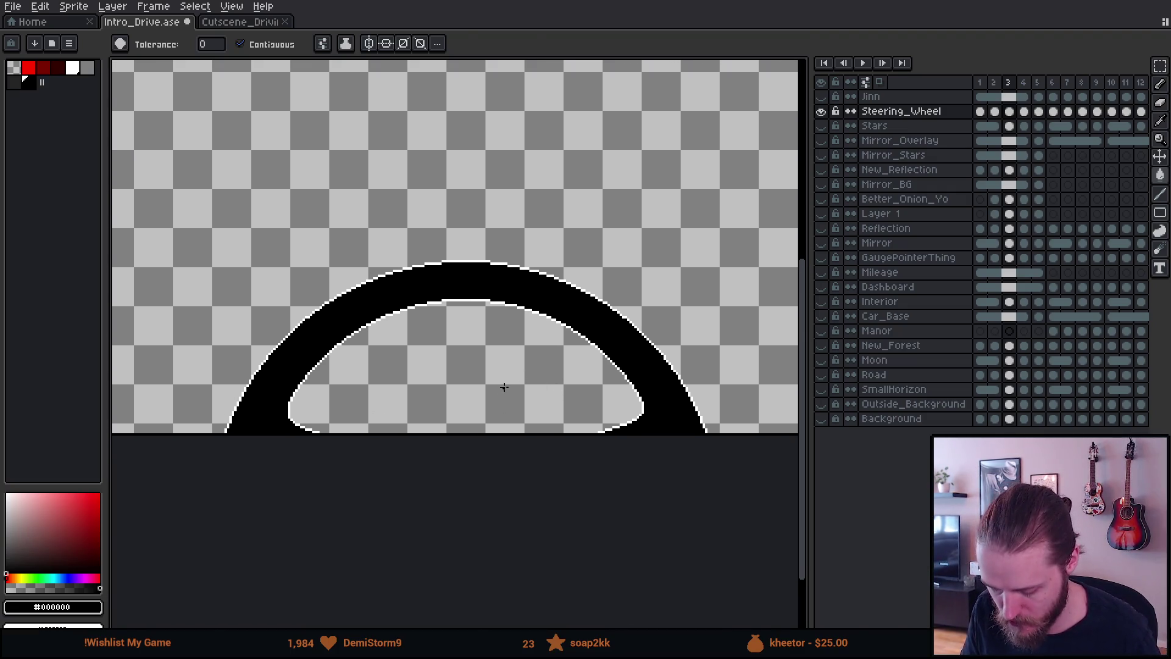
With the Rectangular Marquee, select the whole steering wheel on frame 2
key(m)
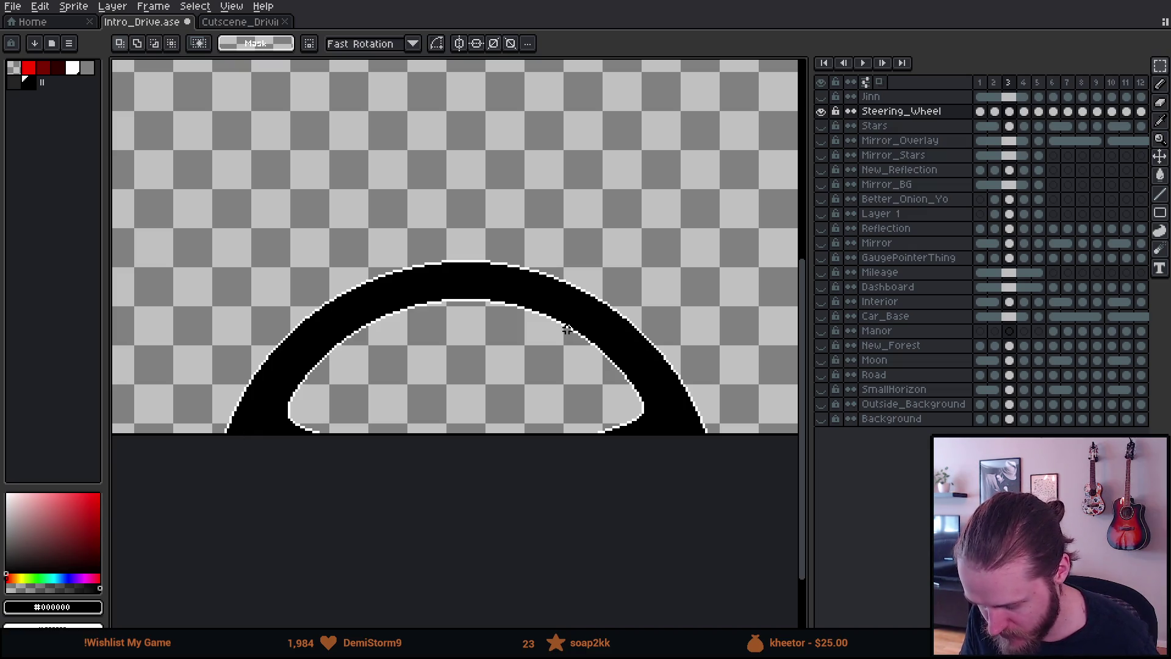
click(996, 87)
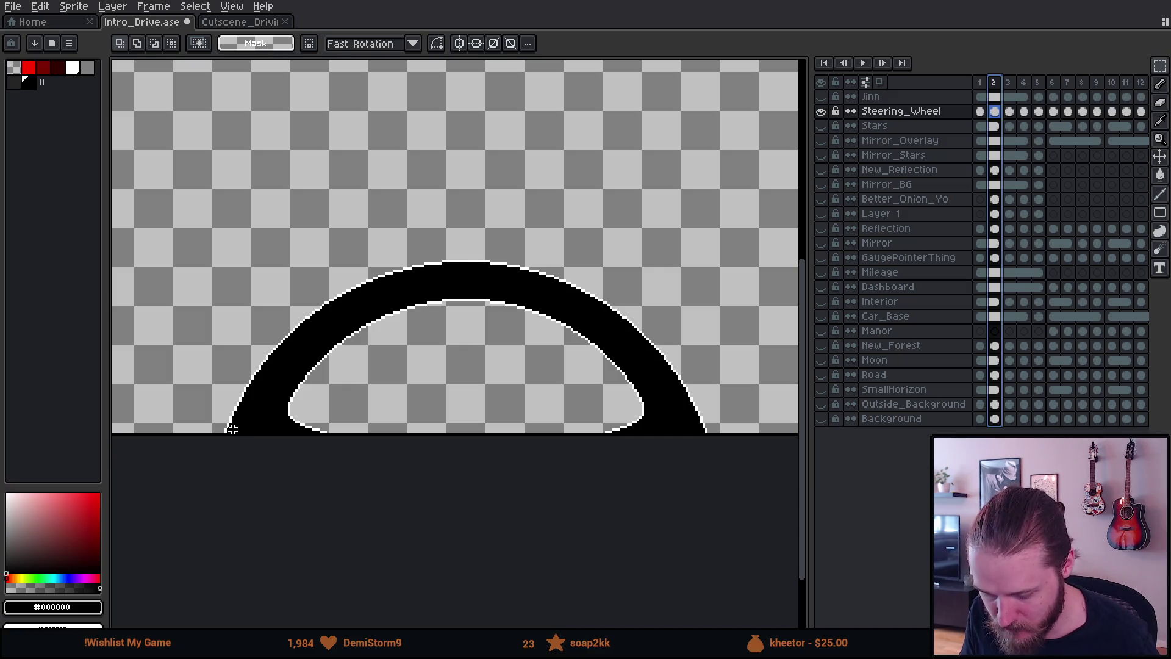
mouse_move(225, 434)
mouse_down()
mouse_move(371, 340)
mouse_move(693, 261)
mouse_move(725, 234)
mouse_up()
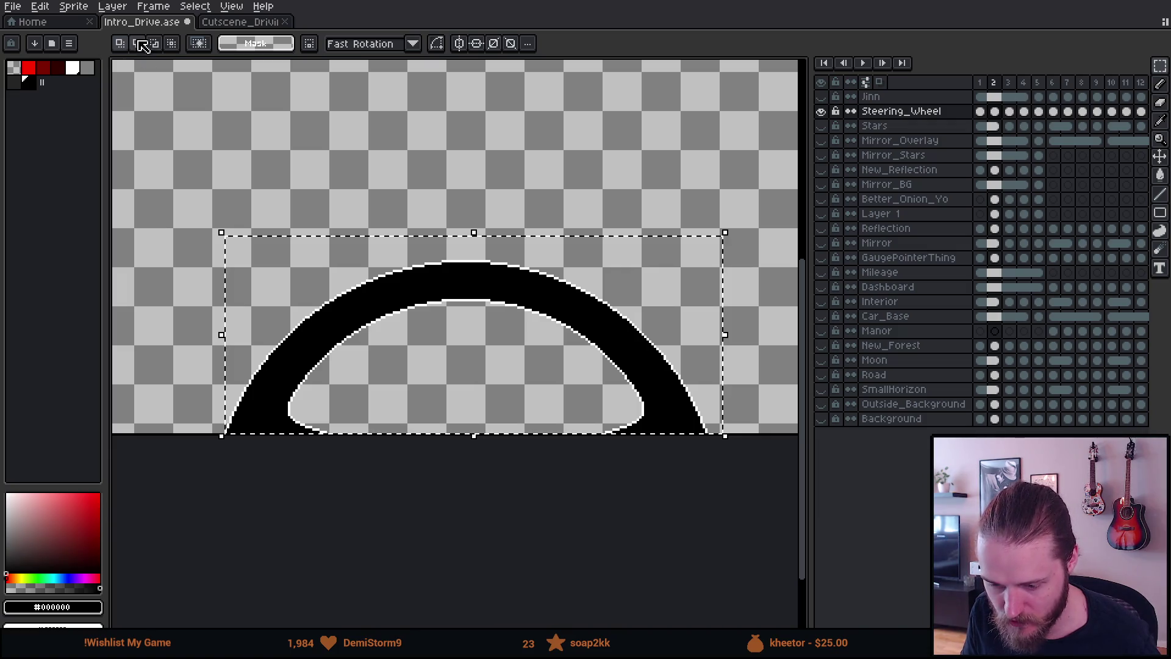
Create a new 204×81 sprite and paste the copied steering wheel into it
click(13, 6)
click(18, 23)
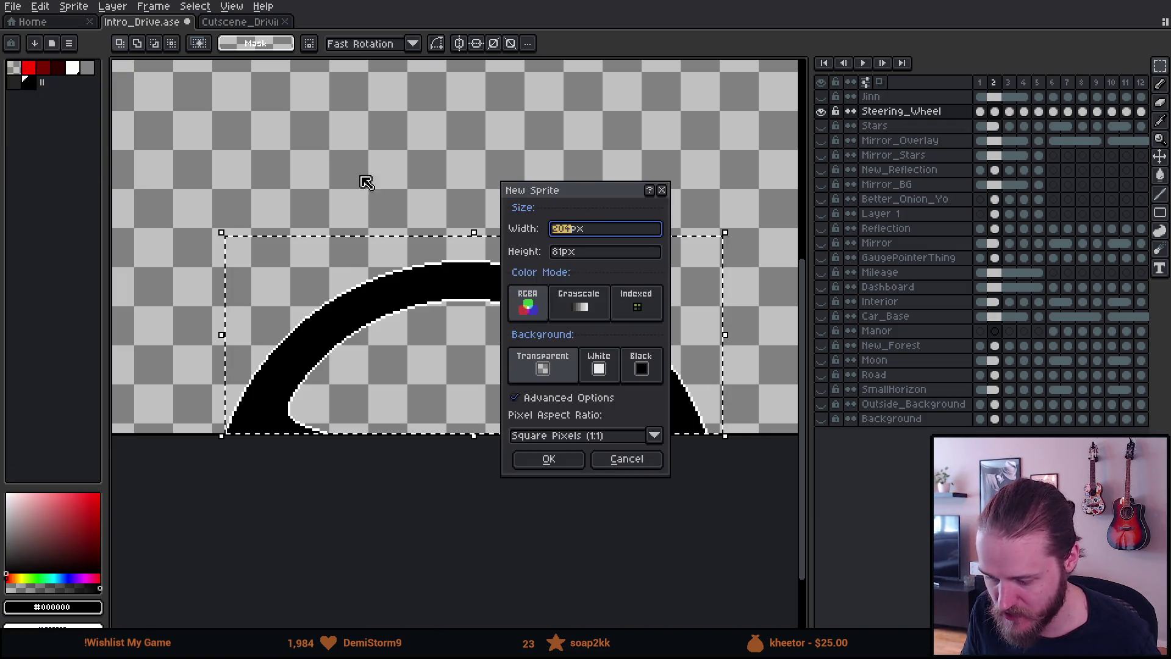
click(567, 459)
scroll(352, 364, up, 3)
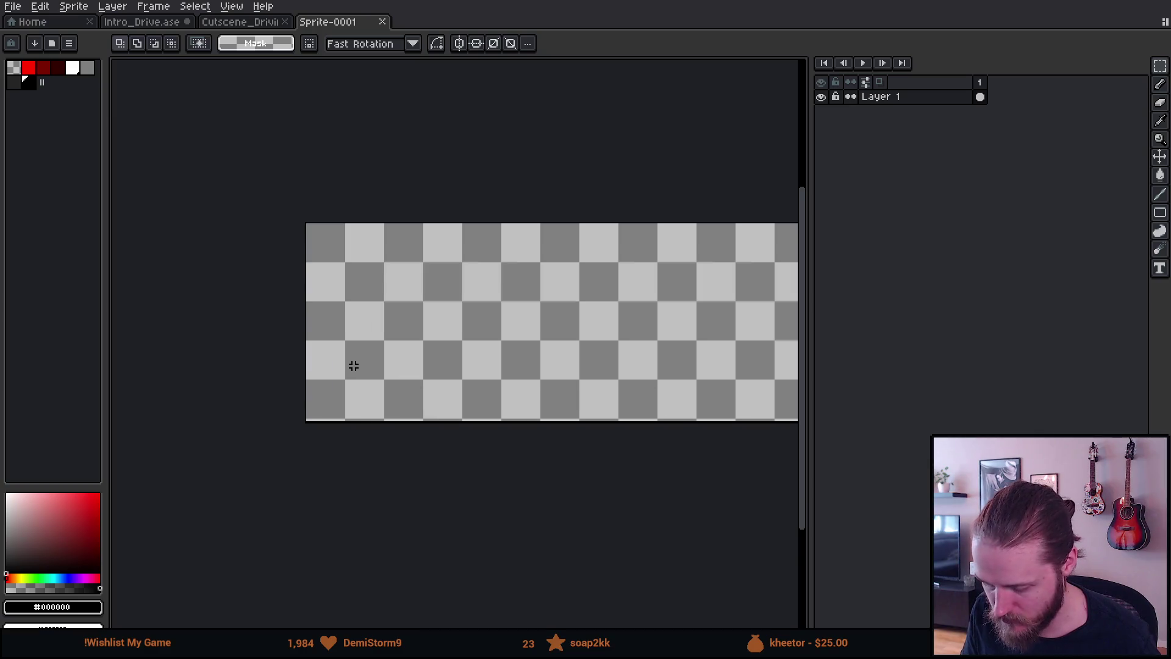
key(ctrl+v)
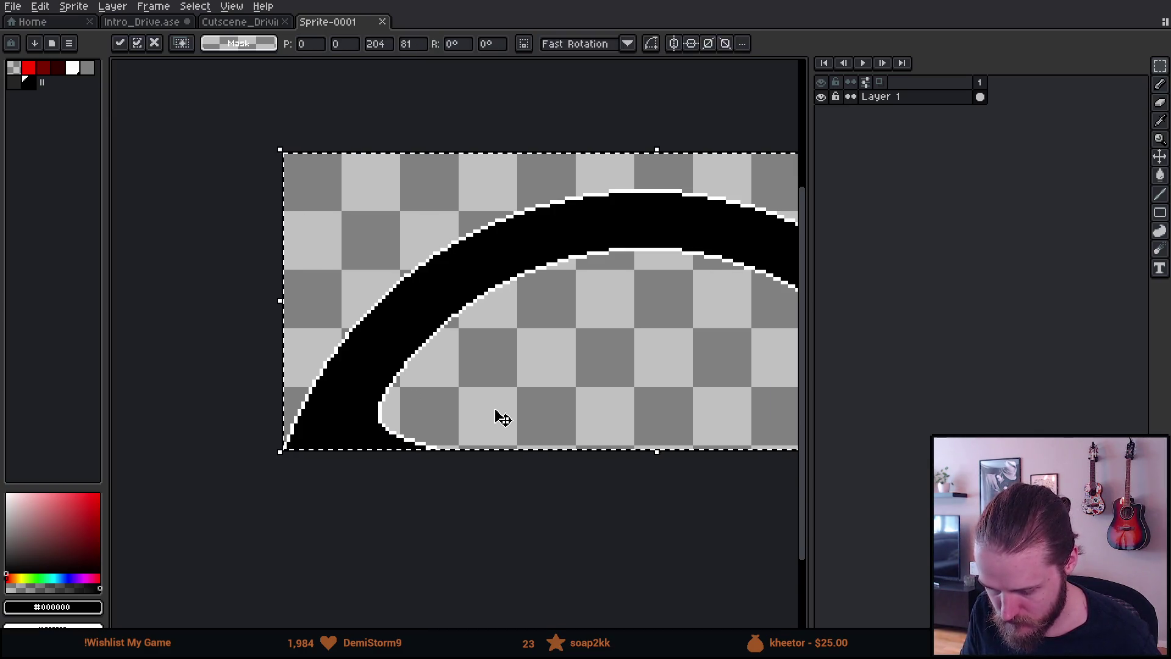
drag(497, 419, 430, 414)
scroll(430, 415, down, 1)
click(507, 509)
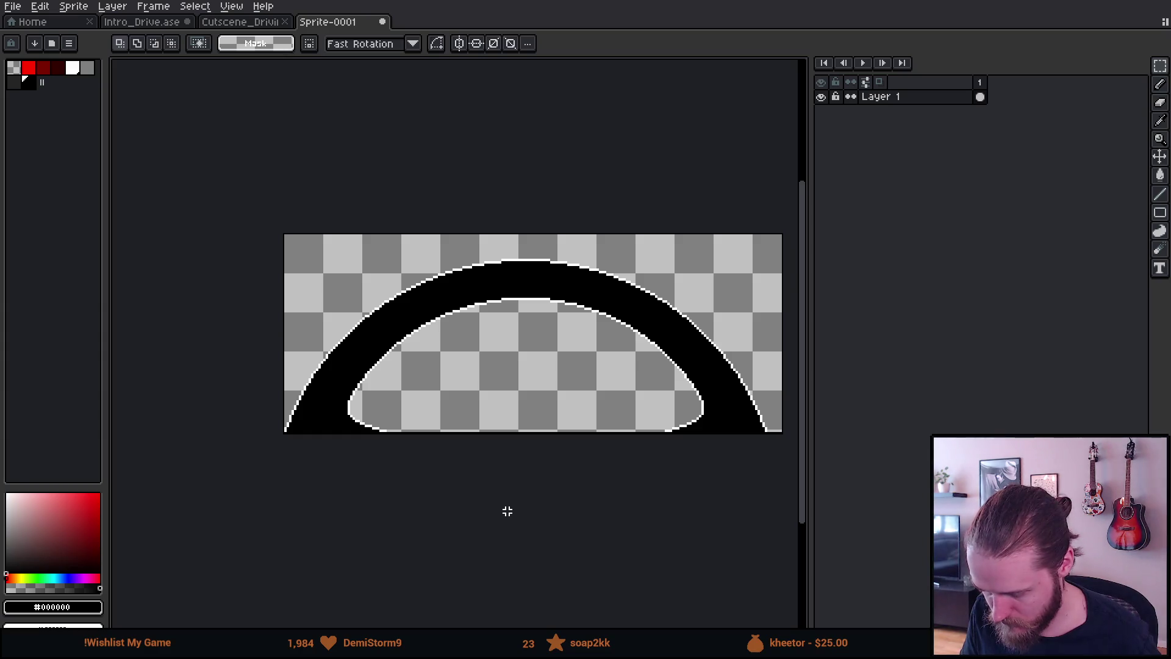
scroll(510, 509, down, 1)
drag(518, 506, 198, 499)
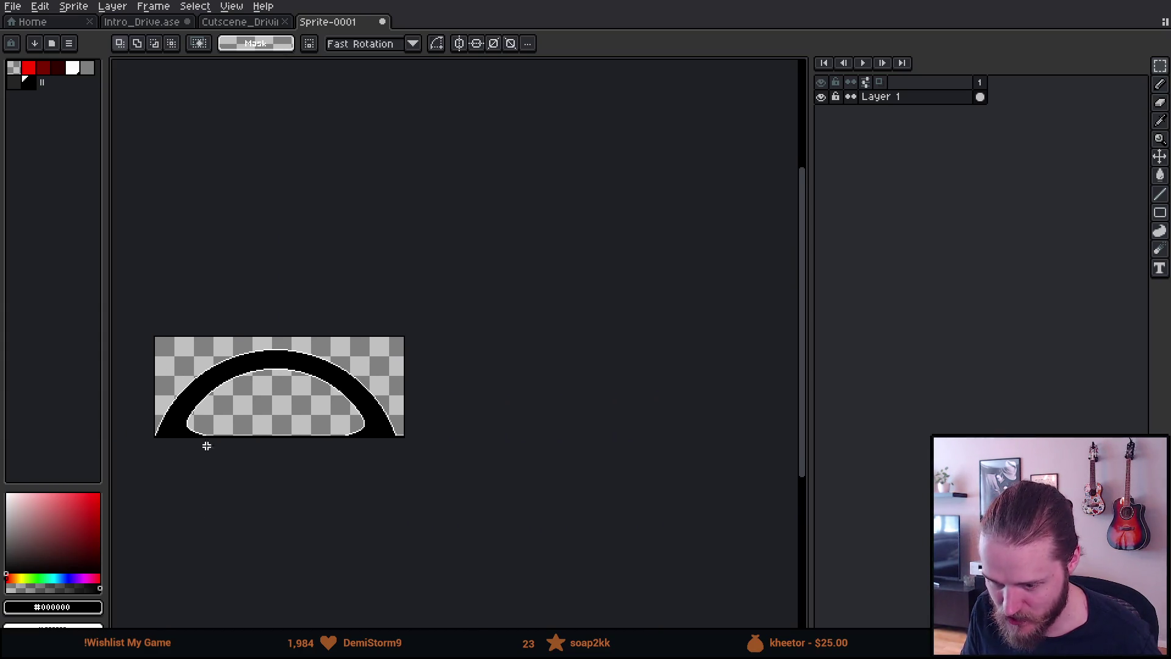
Widen the canvas to 571 px to leave room right of the wheel
click(75, 8)
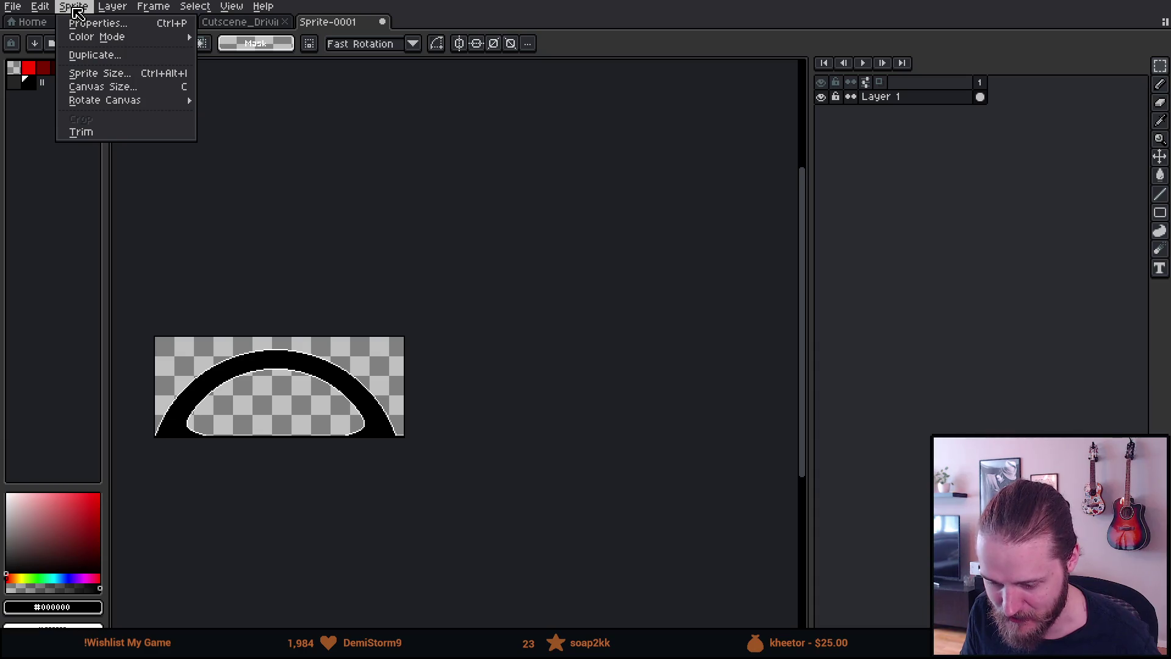
click(107, 87)
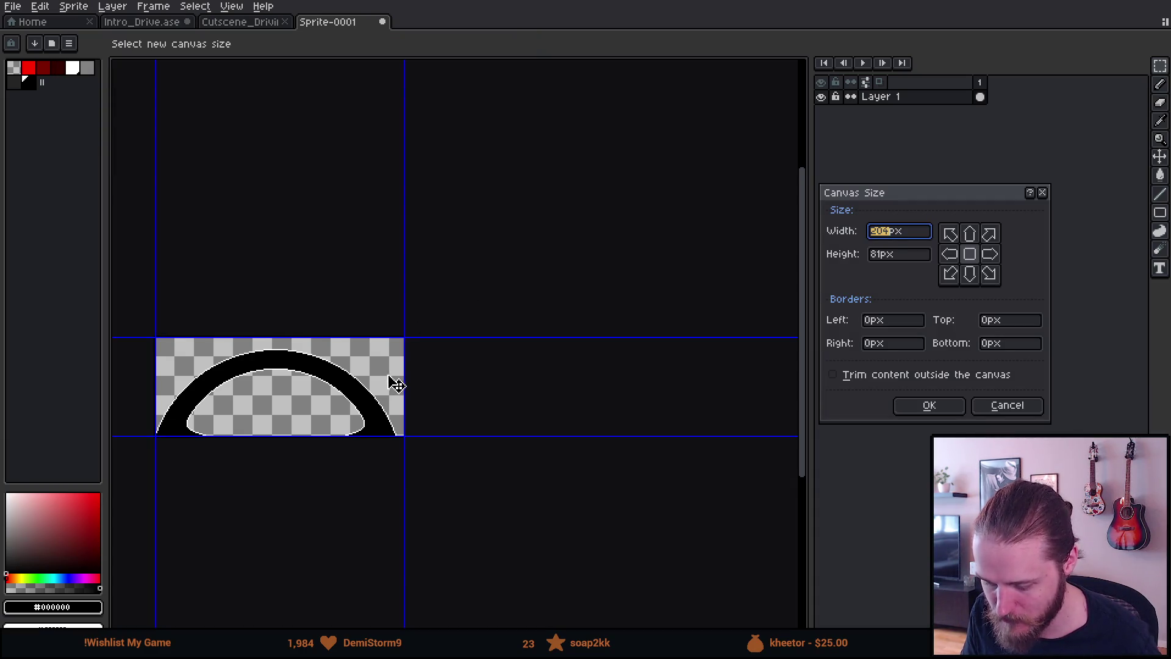
drag(397, 374, 915, 402)
click(927, 407)
drag(370, 387, 479, 392)
scroll(366, 432, up, 2)
scroll(405, 427, left, 2)
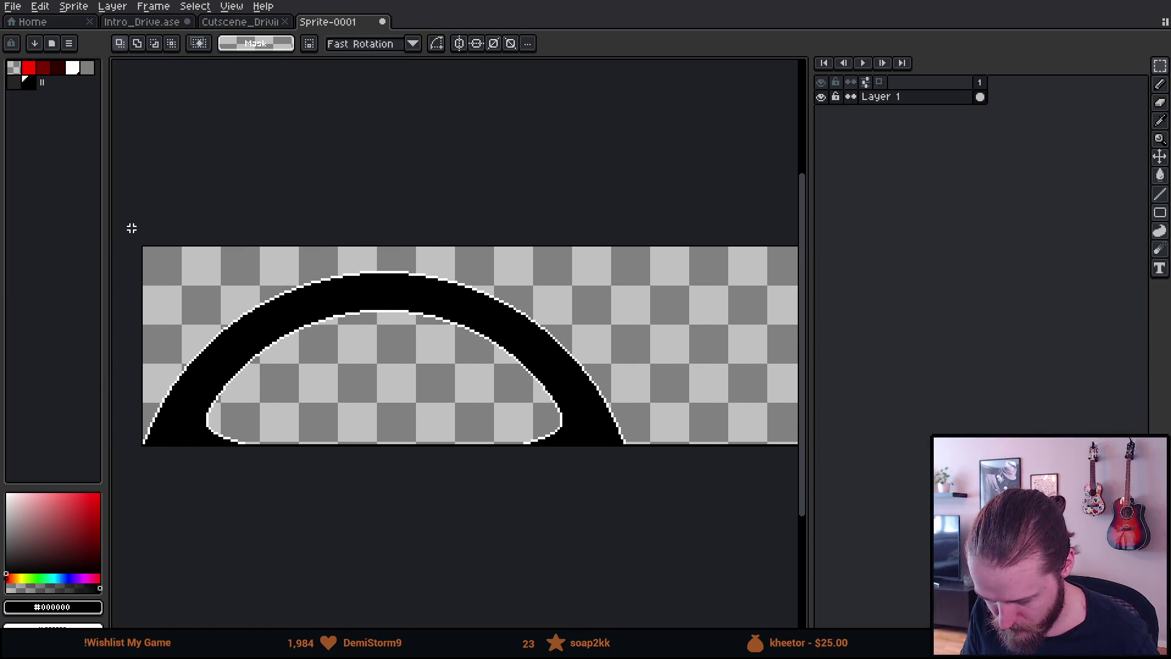
Select the wheel and move it one pixel to the right
mouse_move(131, 228)
mouse_down()
mouse_move(515, 476)
mouse_move(648, 522)
mouse_up()
drag(481, 409, 484, 408)
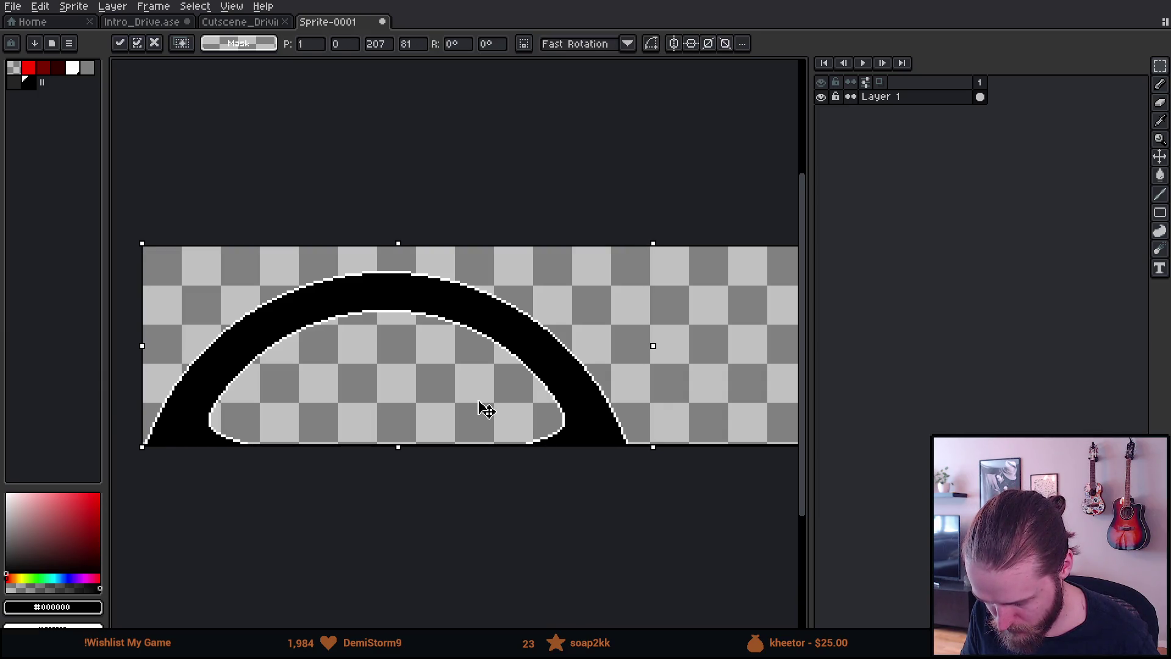
click(437, 199)
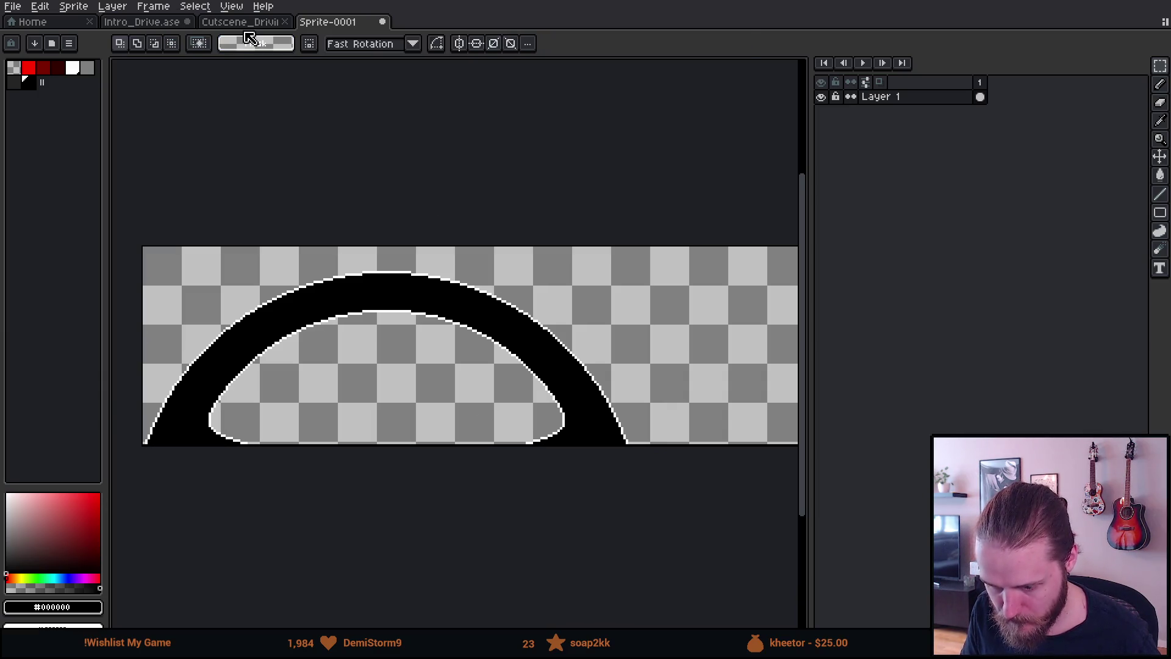
Select and copy the steering wheel from frame 1 of Intro_Drive.ase
click(239, 25)
click(157, 24)
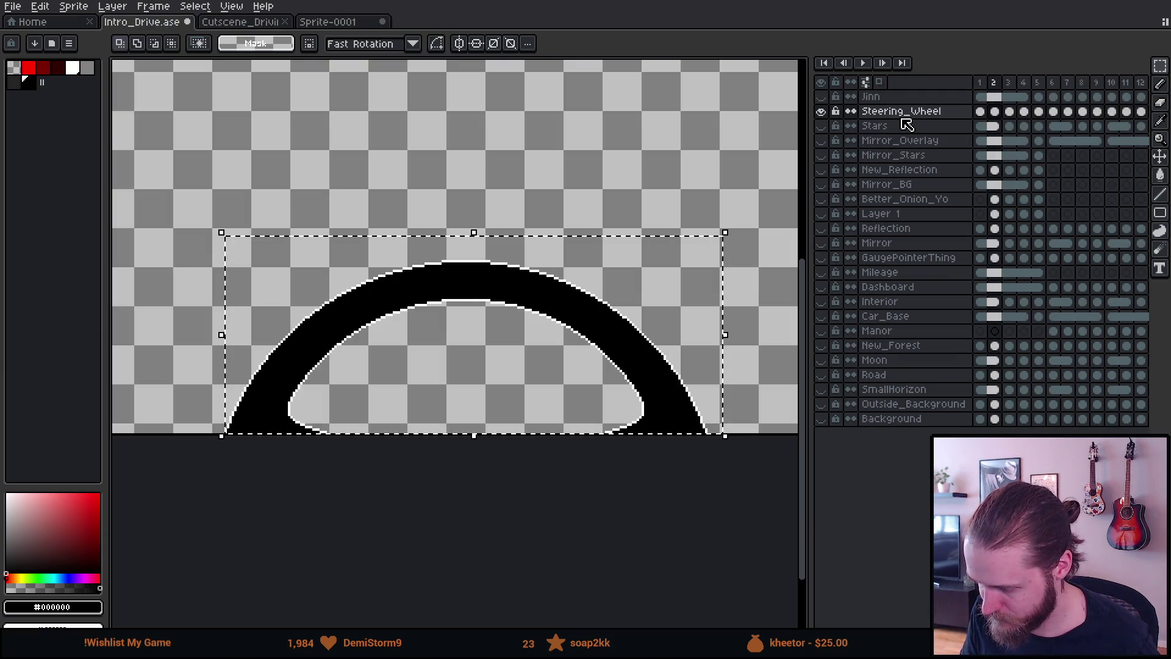
click(980, 86)
click(559, 146)
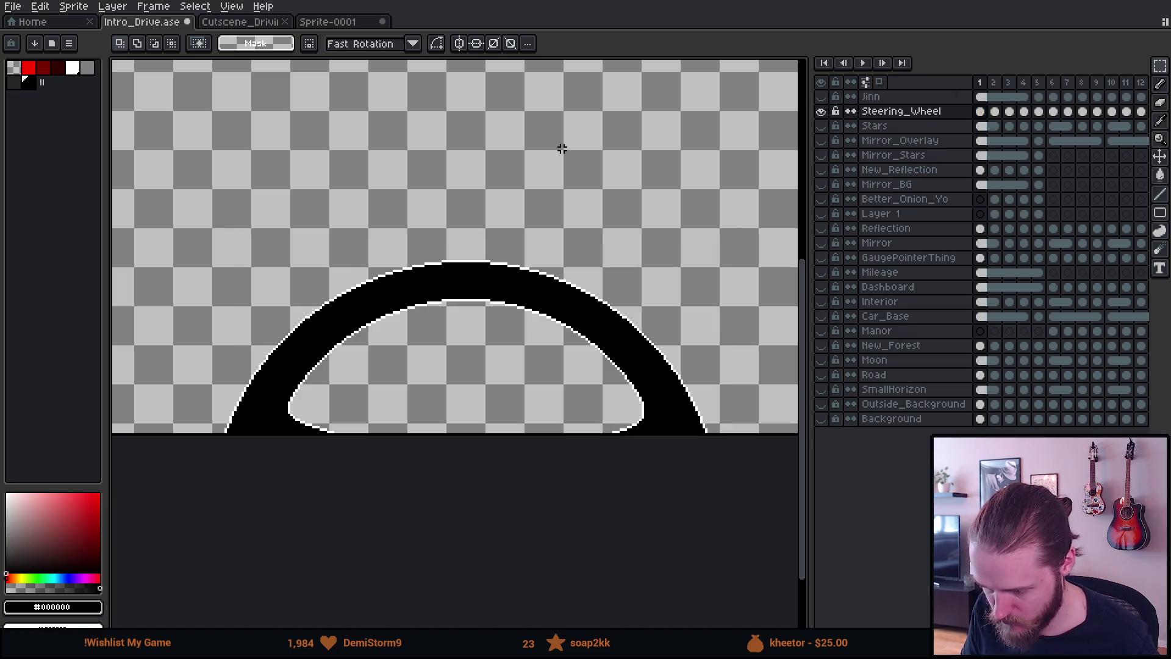
drag(196, 176, 772, 479)
click(440, 500)
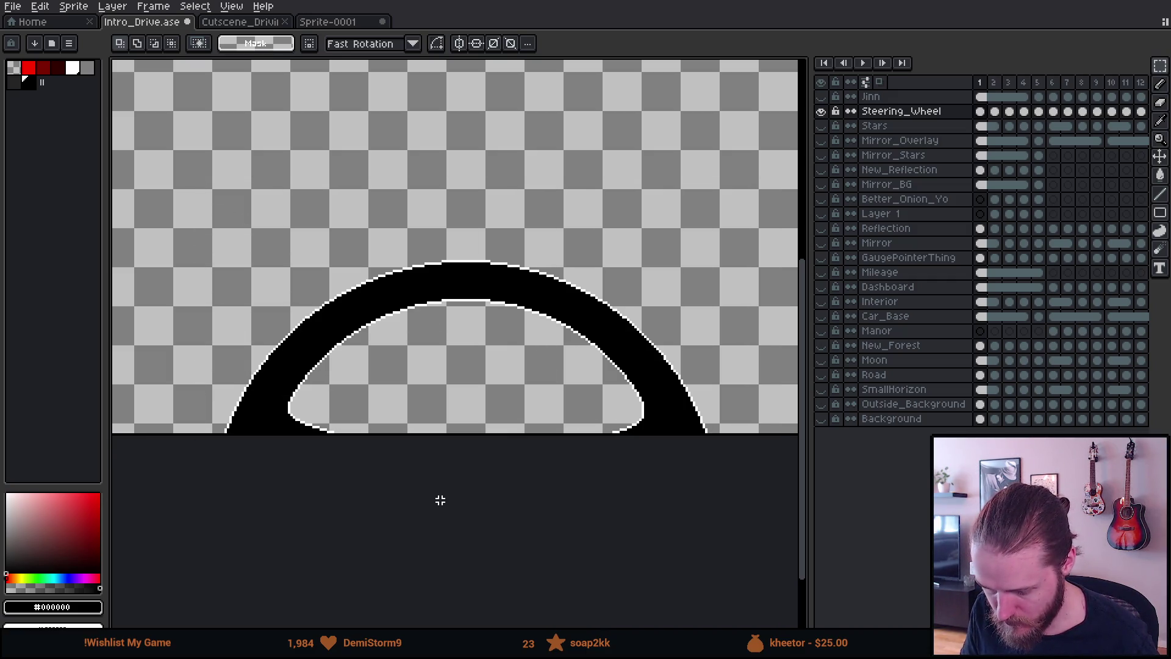
Paste it into Sprite-0001 right of the first wheel, nudge it into alignment and deselect
click(340, 23)
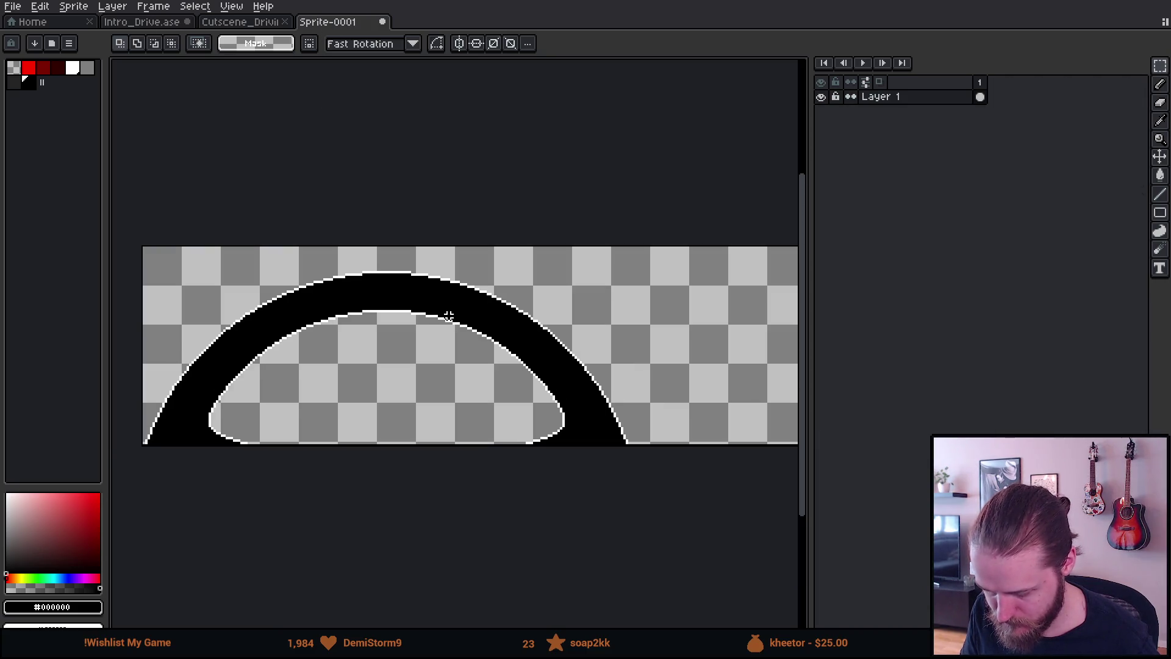
drag(444, 314, 227, 307)
scroll(501, 363, right, 3)
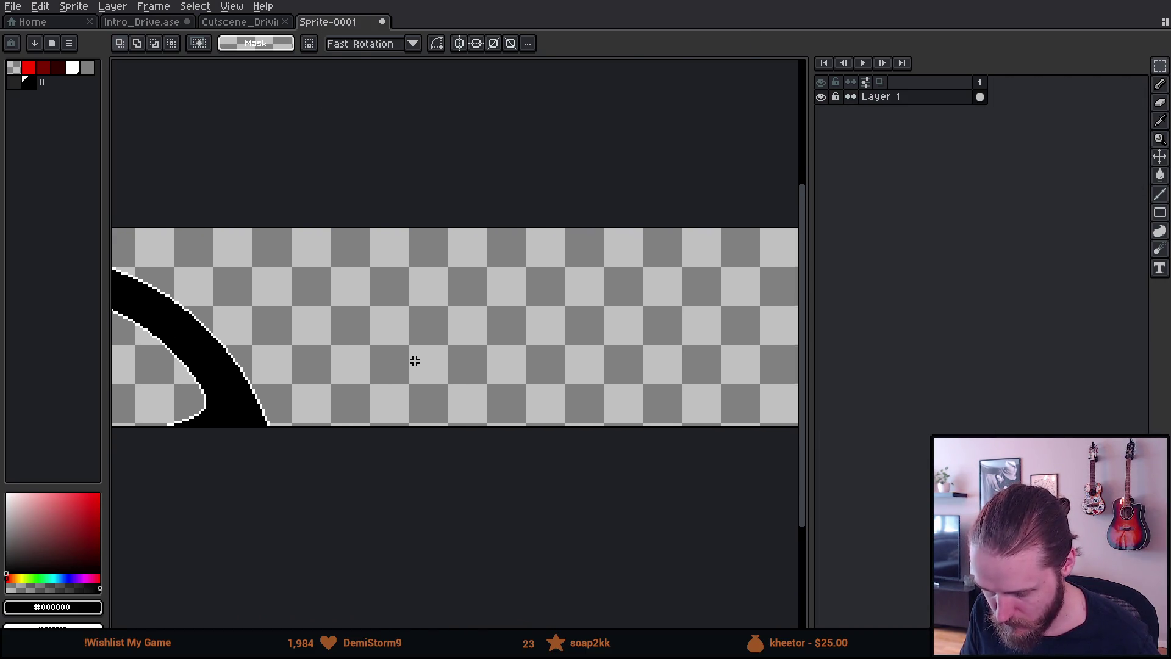
key(ctrl+v)
mouse_move(306, 401)
mouse_down()
mouse_move(517, 321)
mouse_move(588, 326)
mouse_up()
scroll(281, 400, down, 3)
scroll(277, 400, up, 5)
key(Right)
key(Right)
key(Down)
key(Down)
key(Down)
key(Down)
key(Down)
key(Down)
scroll(335, 368, down, 3)
key(ctrl+d)
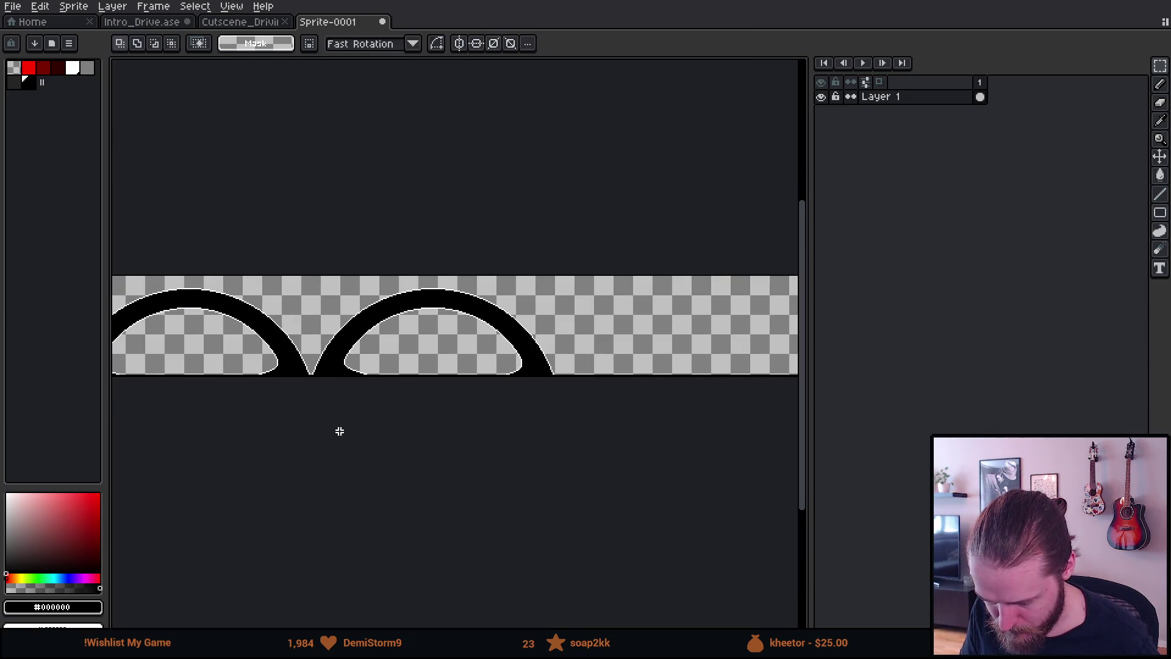
drag(427, 444, 451, 464)
click(230, 21)
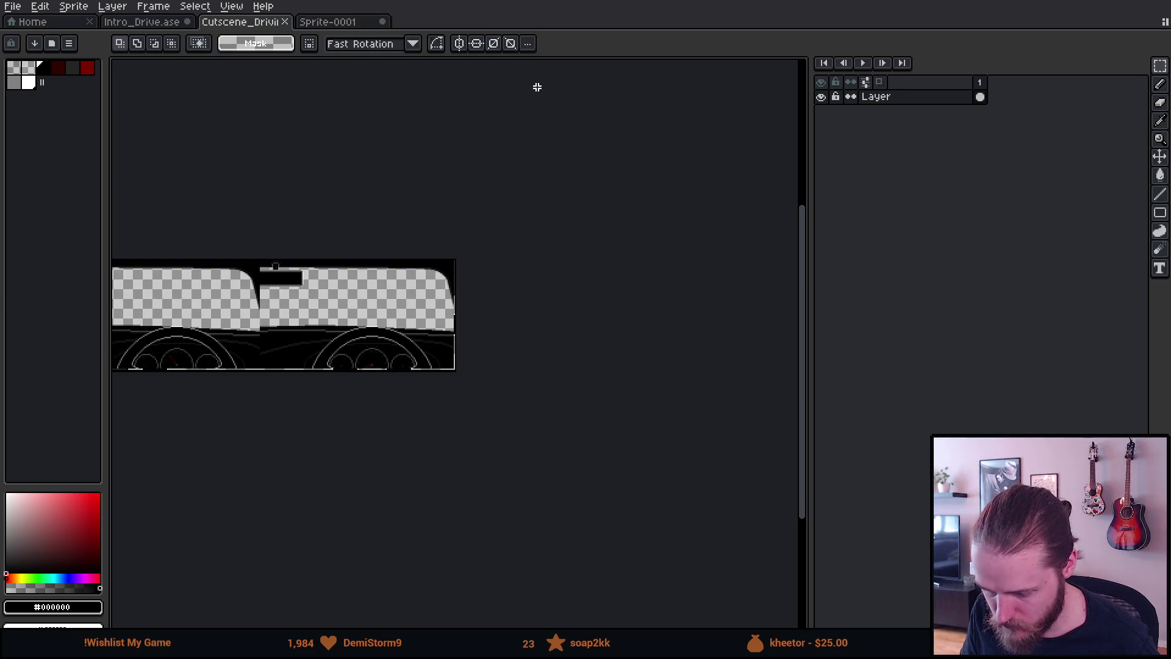
Select the steering wheel on frame 3 of Intro_Drive.ase
click(157, 23)
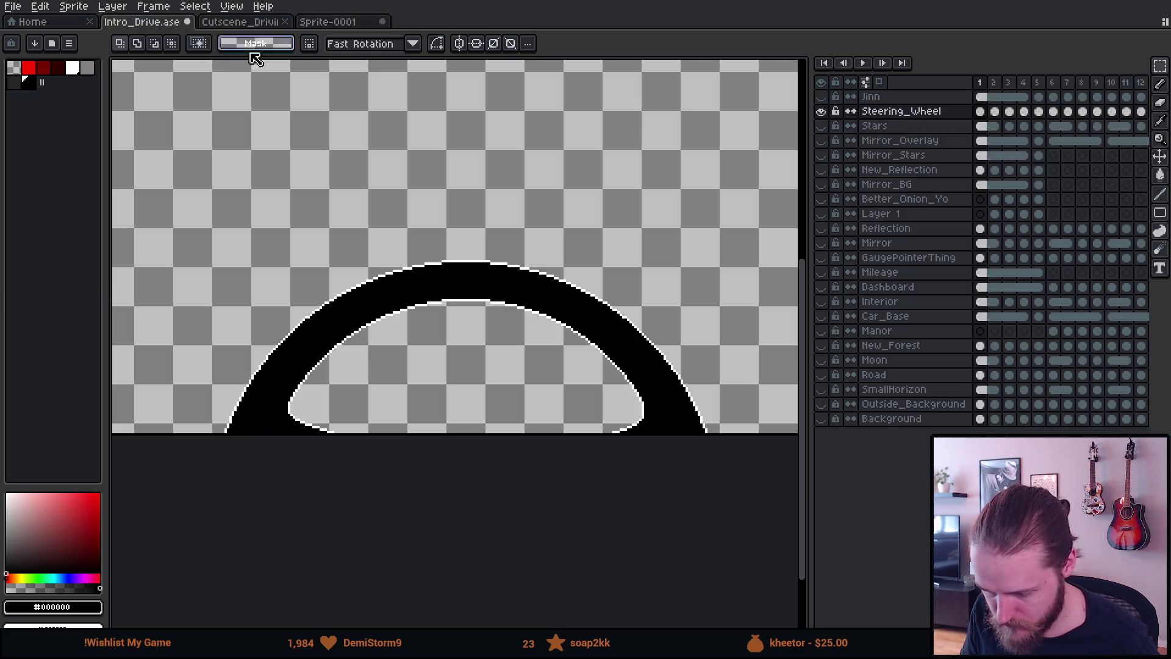
click(1007, 84)
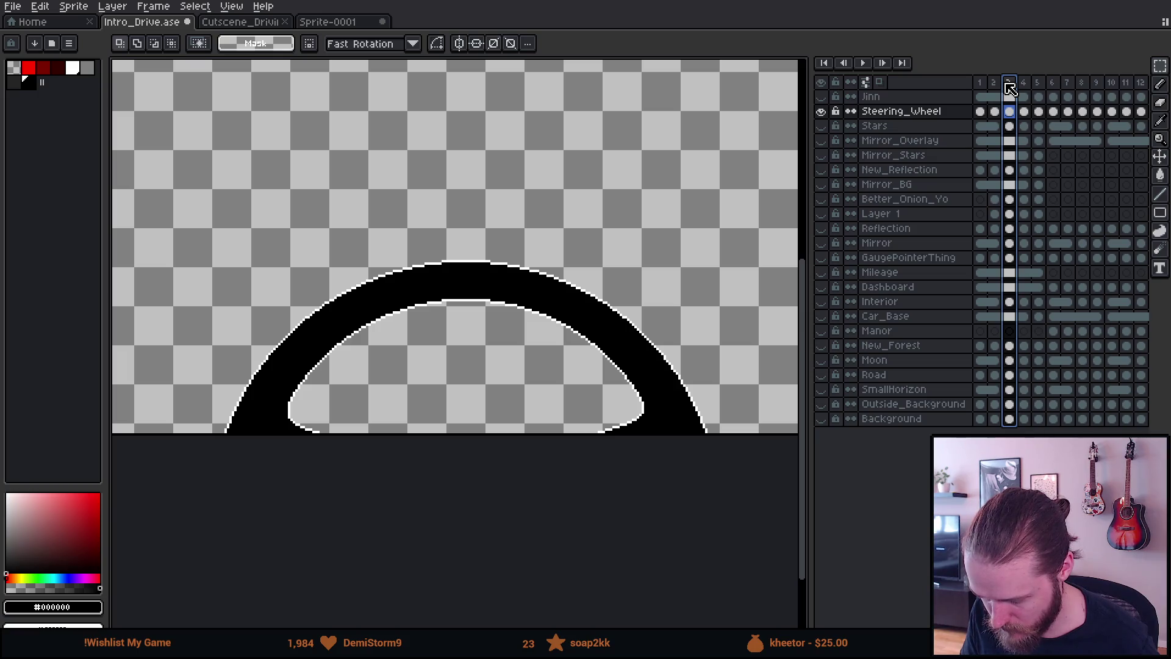
mouse_move(157, 242)
mouse_down()
mouse_move(400, 343)
mouse_move(750, 517)
mouse_up()
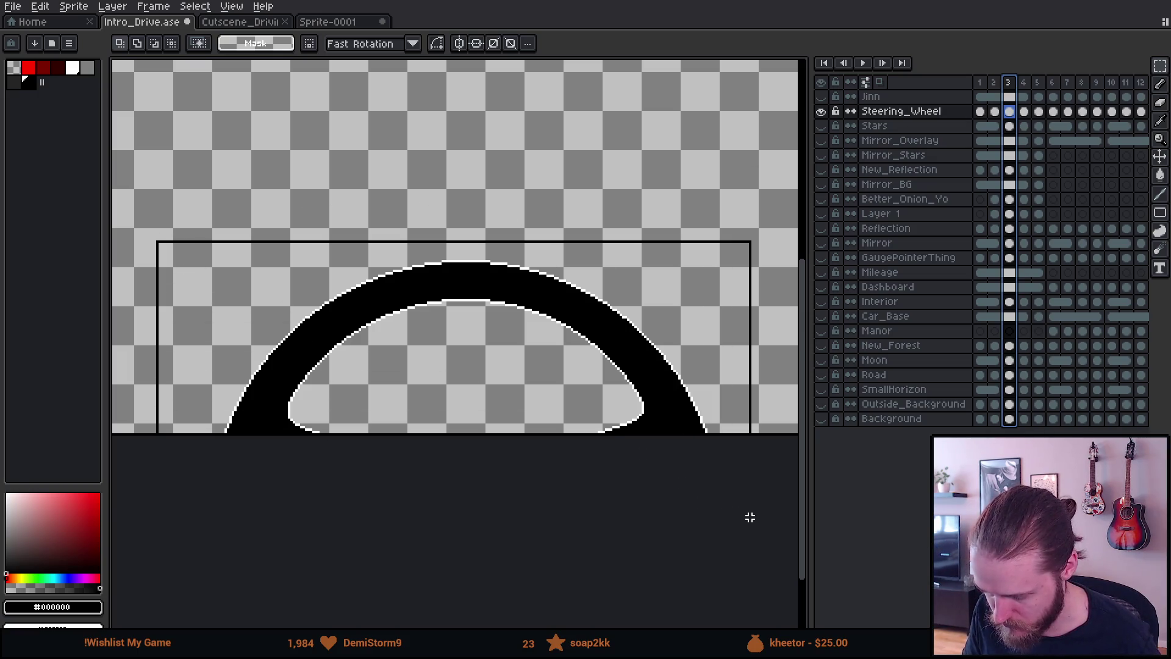
Paste the frame-3 wheel into Sprite-0001 as a third wheel lined up after the second
click(348, 24)
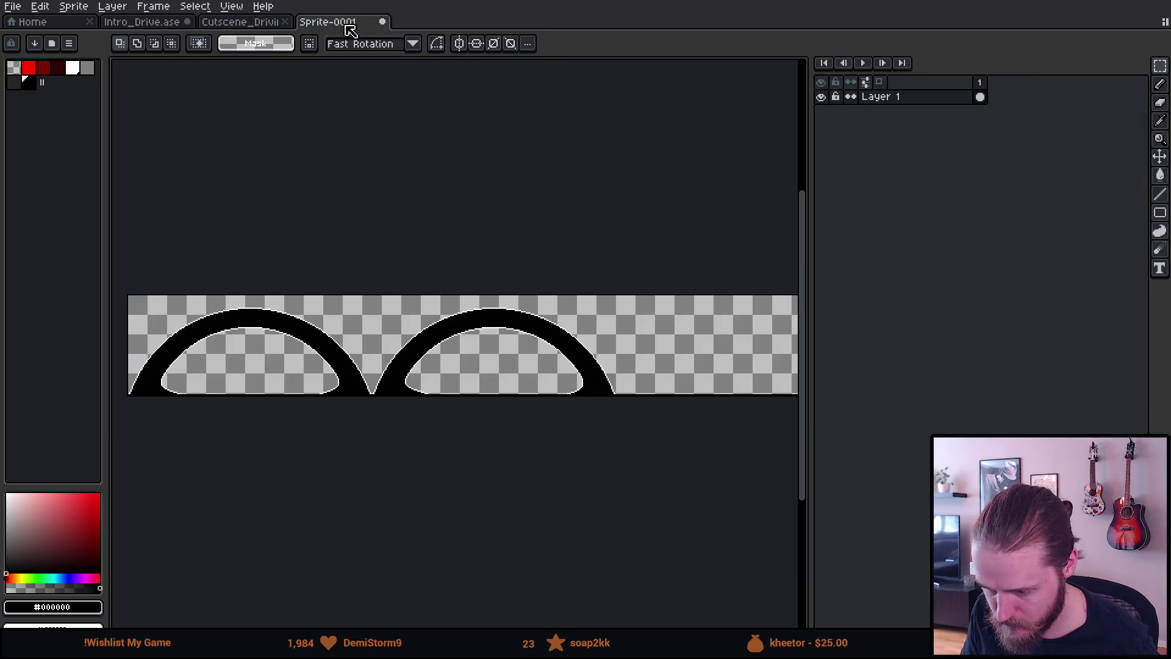
scroll(418, 305, up, 1)
scroll(676, 288, up, 3)
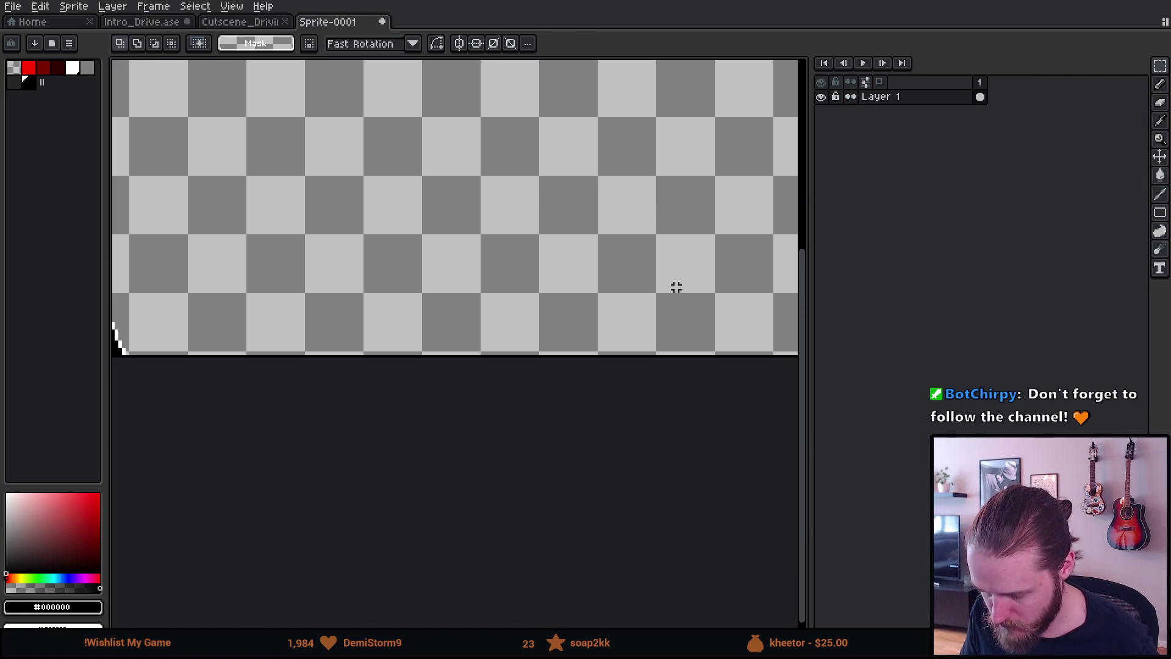
scroll(676, 287, down, 1)
key(ctrl+v)
mouse_move(387, 386)
mouse_down()
mouse_move(449, 241)
mouse_move(506, 175)
mouse_move(471, 183)
mouse_up()
scroll(298, 339, down, 3)
scroll(298, 345, up, 3)
scroll(298, 342, up, 1)
mouse_move(484, 313)
mouse_down()
mouse_move(465, 319)
mouse_move(466, 334)
mouse_up()
scroll(467, 329, down, 2)
scroll(422, 421, down, 4)
click(425, 412)
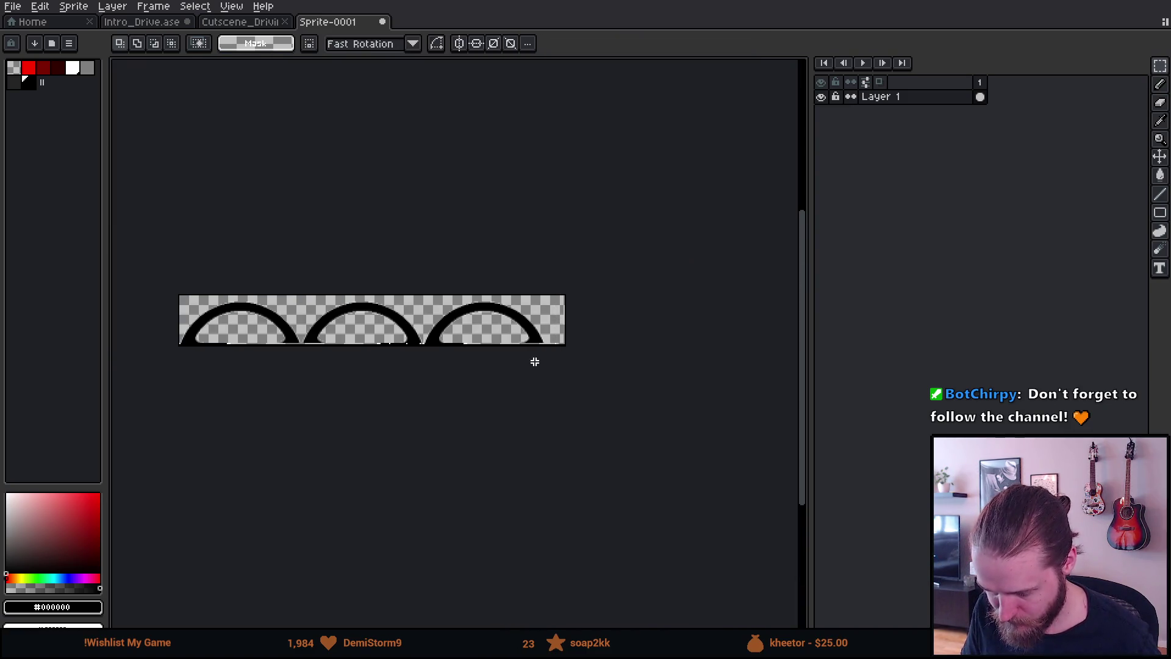
scroll(609, 344, up, 3)
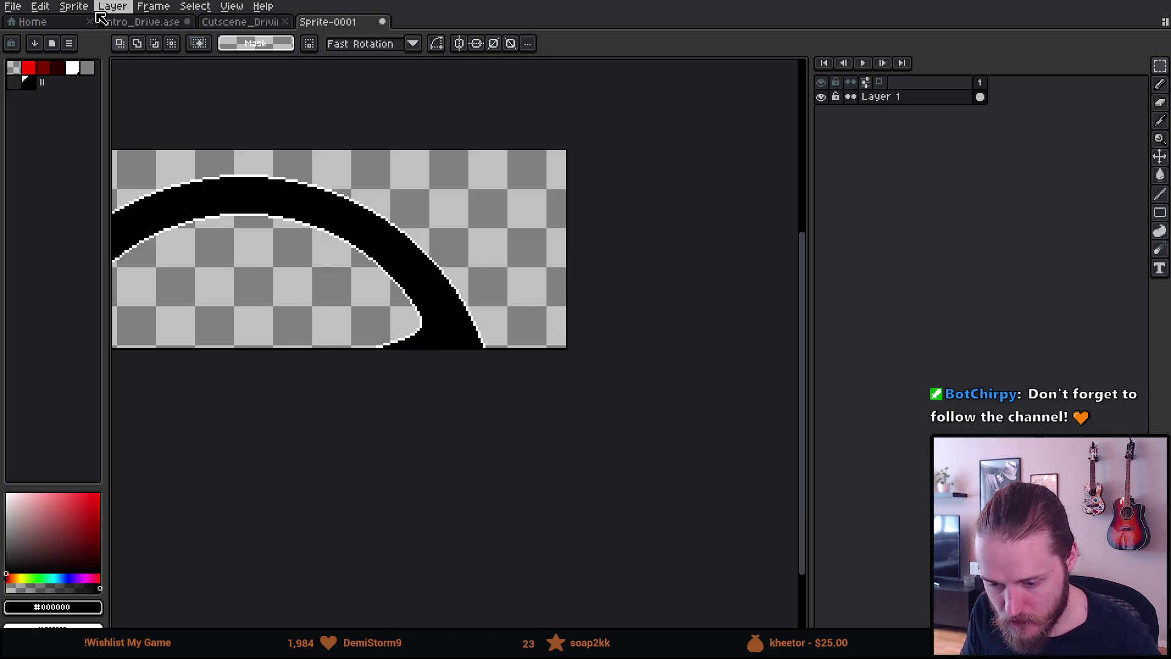
Trim the Sprite-0001 canvas width to 600 px and centre the wheel strip in view
click(74, 6)
click(96, 86)
scroll(423, 204, up, 1)
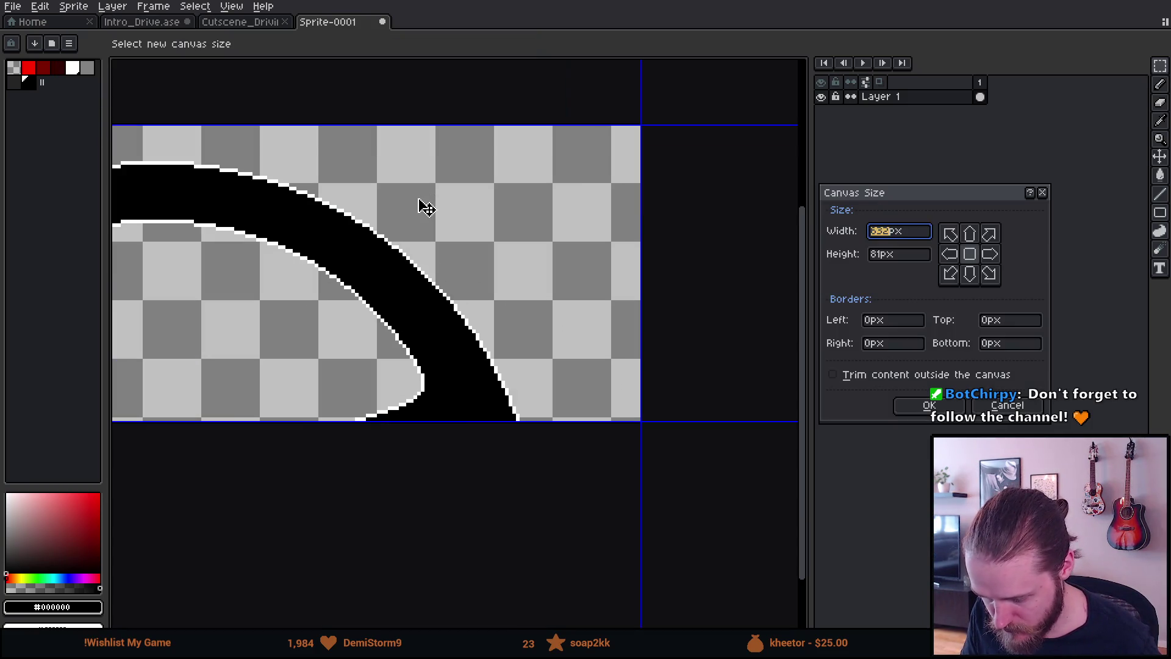
mouse_move(644, 337)
mouse_down()
mouse_move(510, 340)
mouse_move(528, 343)
mouse_up()
click(928, 406)
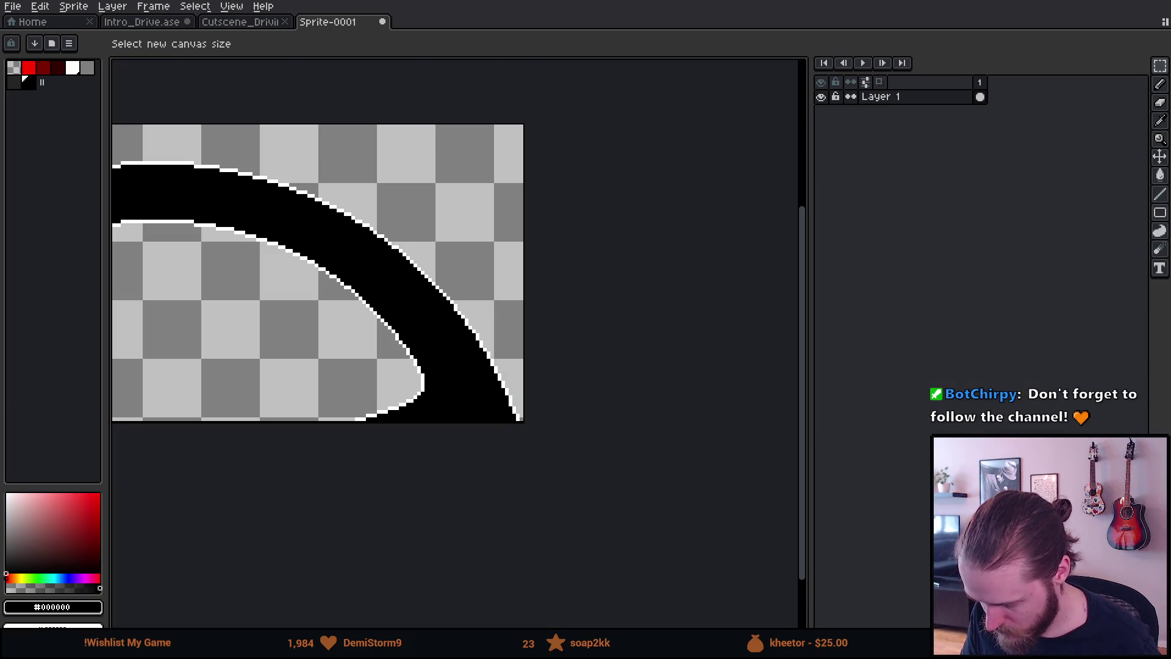
scroll(372, 393, down, 6)
scroll(338, 387, up, 3)
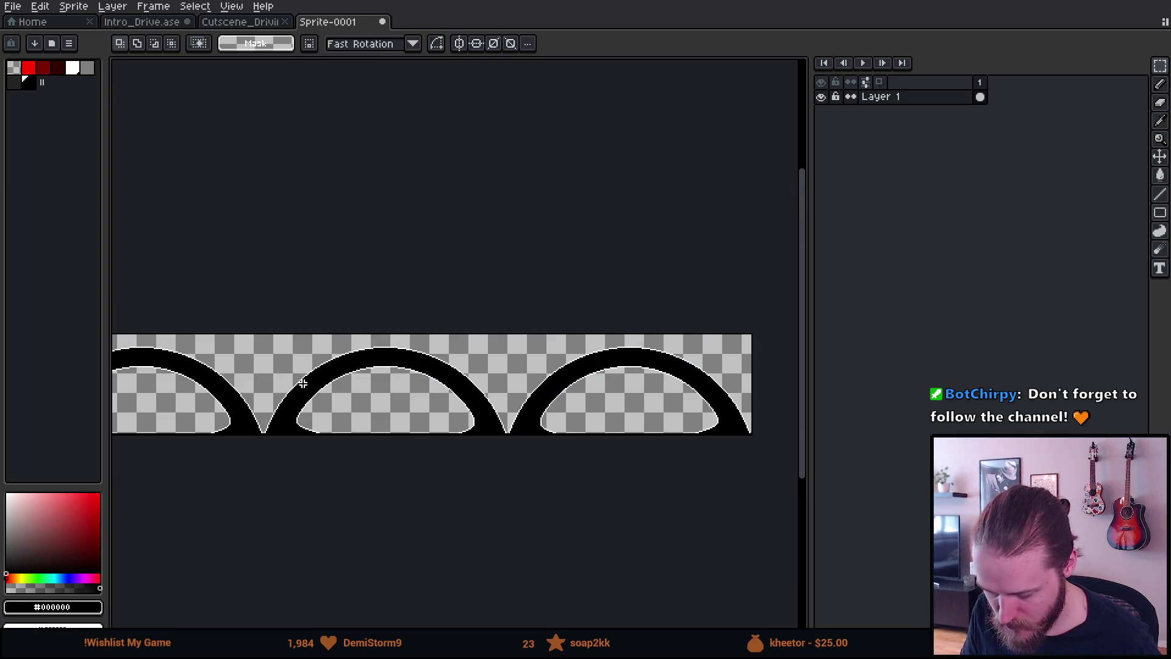
scroll(303, 382, up, 2)
scroll(305, 382, down, 2)
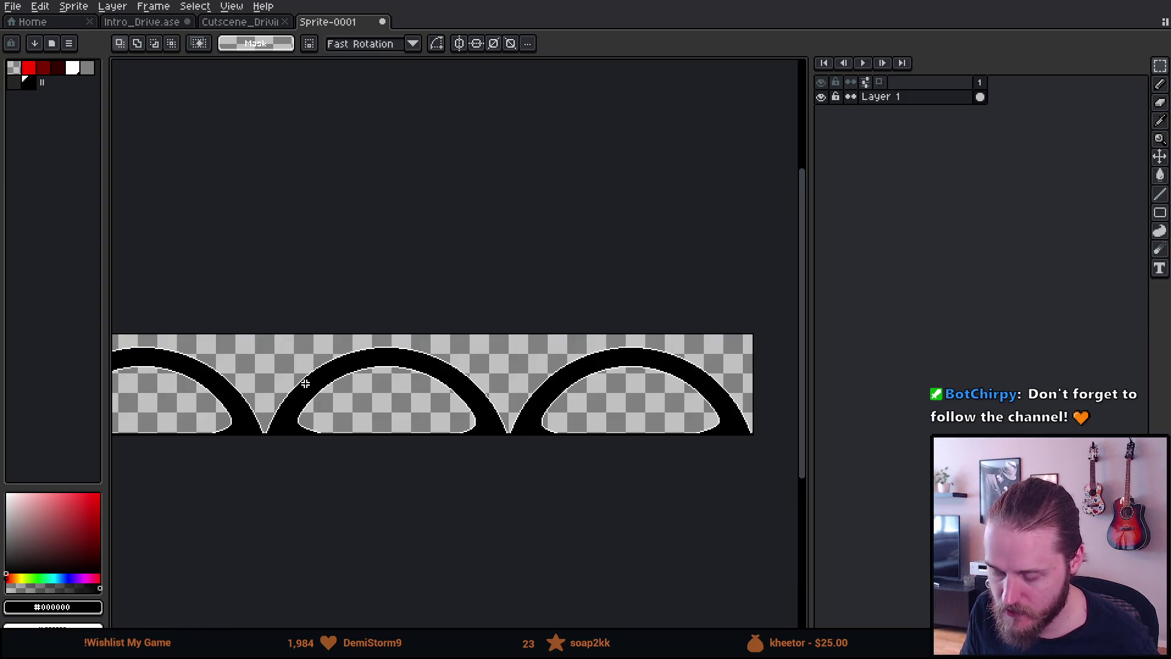
mouse_move(305, 382)
mouse_down()
mouse_move(450, 364)
mouse_move(458, 345)
mouse_up()
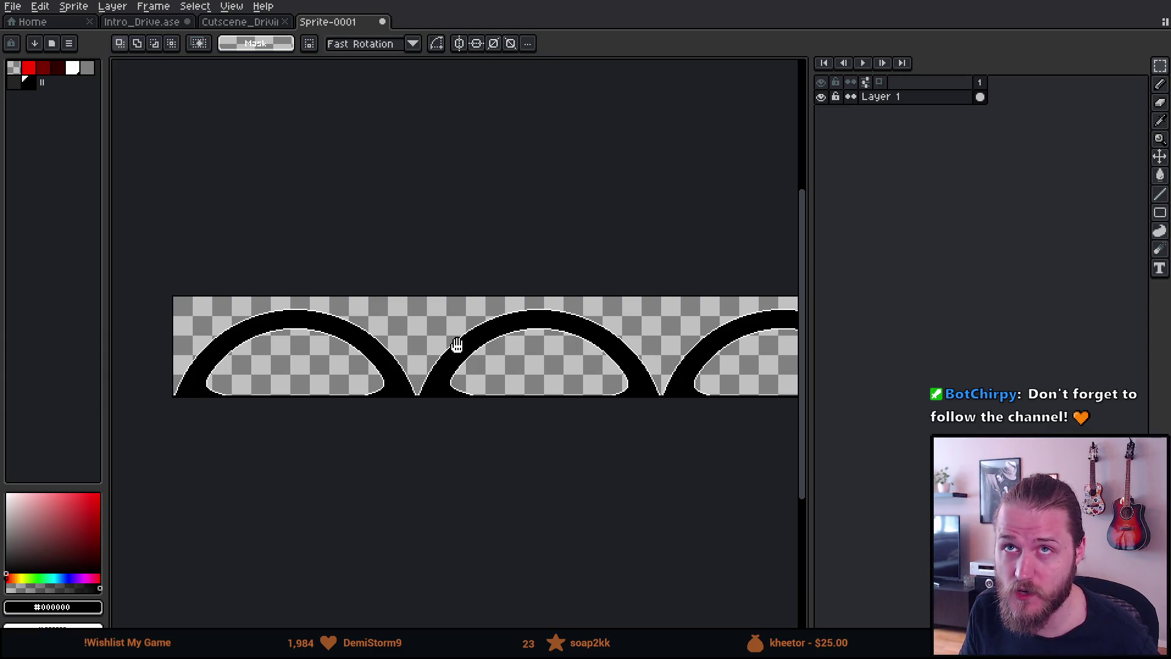
mouse_move(457, 345)
mouse_down()
mouse_move(483, 338)
mouse_move(445, 341)
mouse_up()
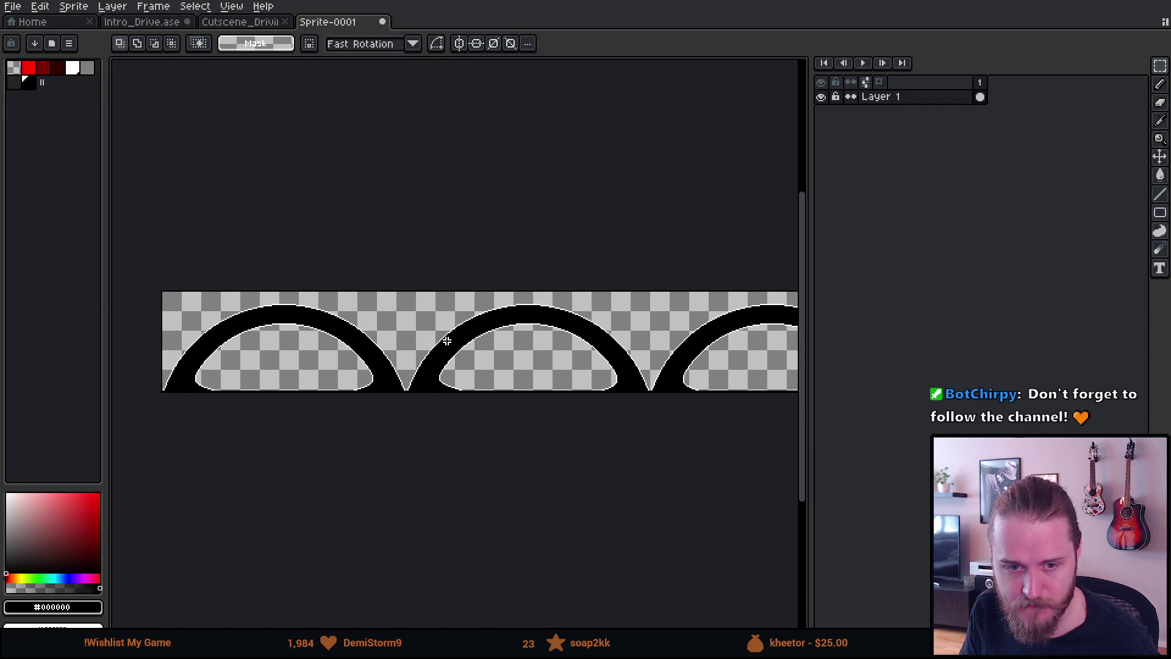
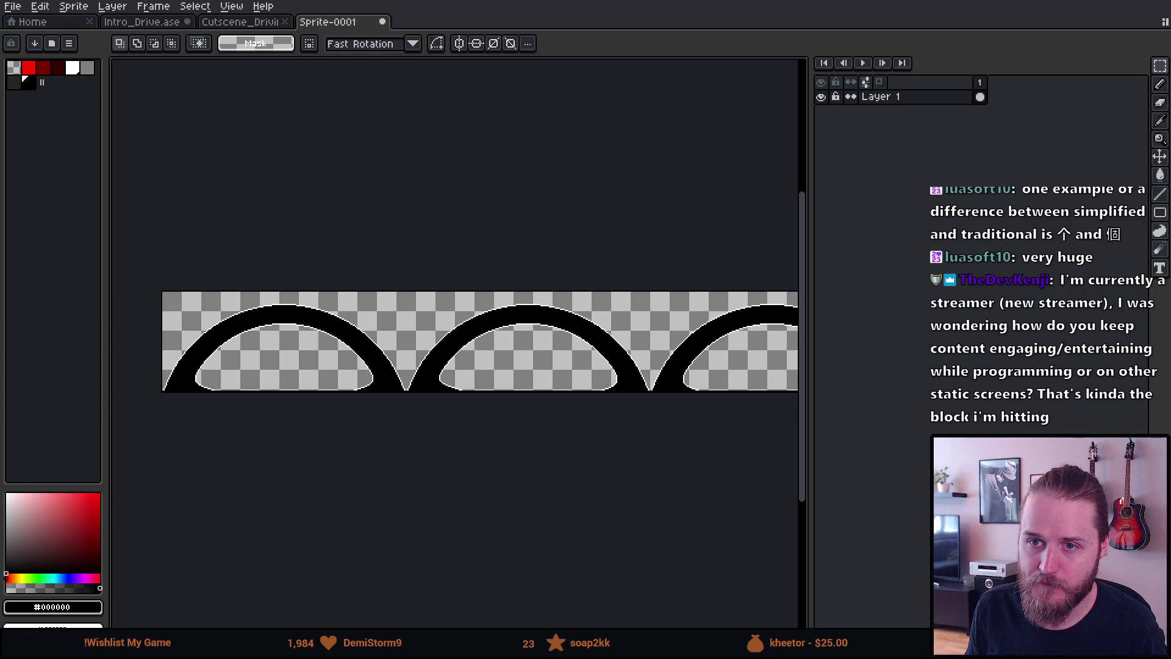
Switch the tree kanji search to images and preview the 木林森 Kanji Tip 11 image
key(alt+Tab)
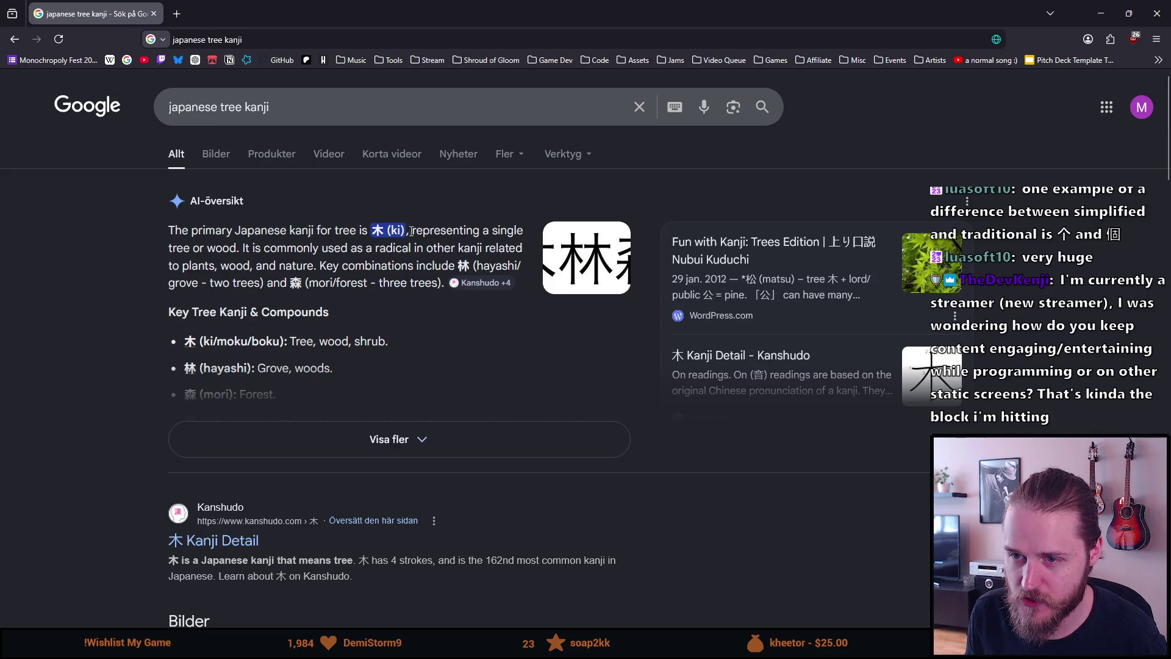
click(228, 154)
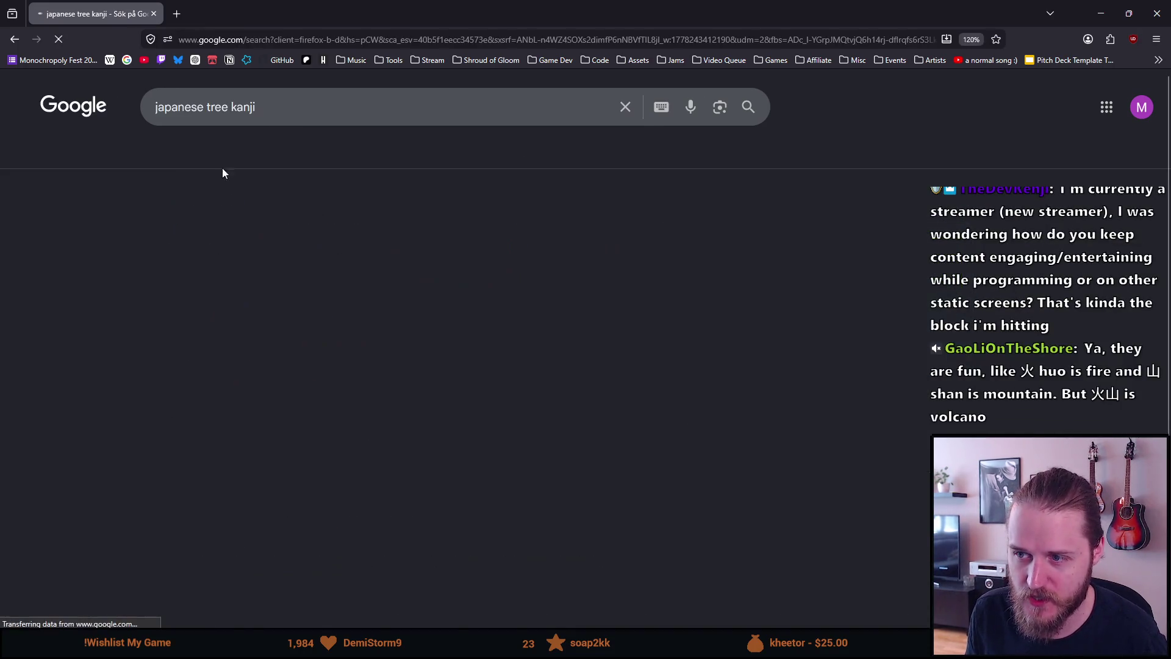
scroll(191, 339, down, 3)
click(191, 339)
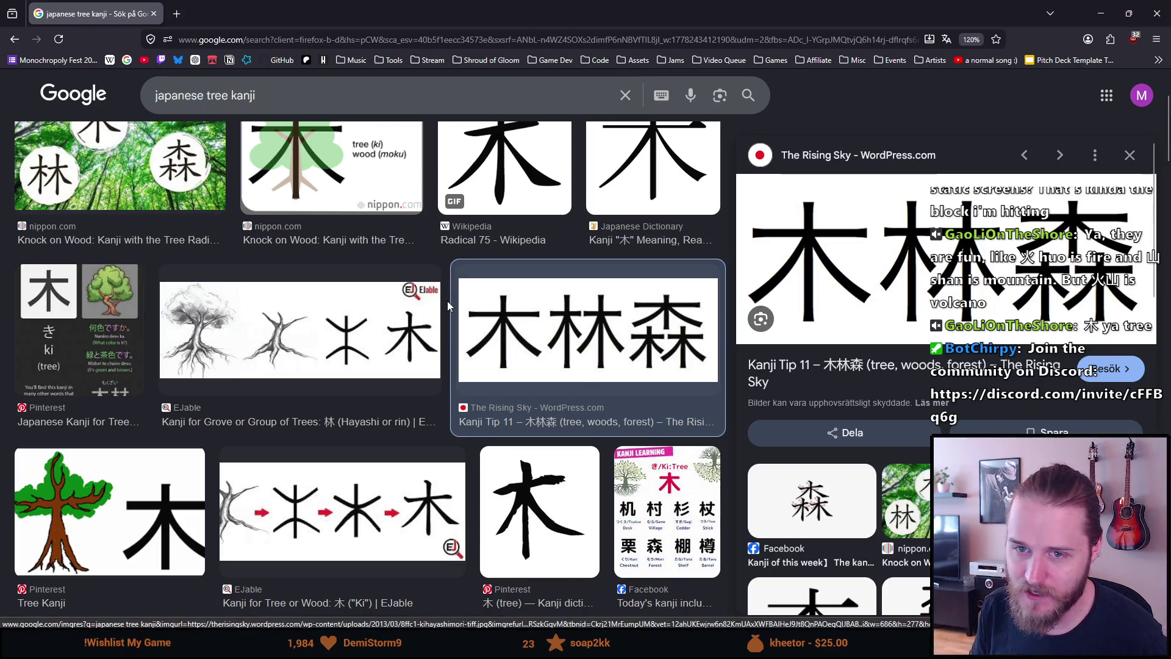
scroll(449, 304, up, 3)
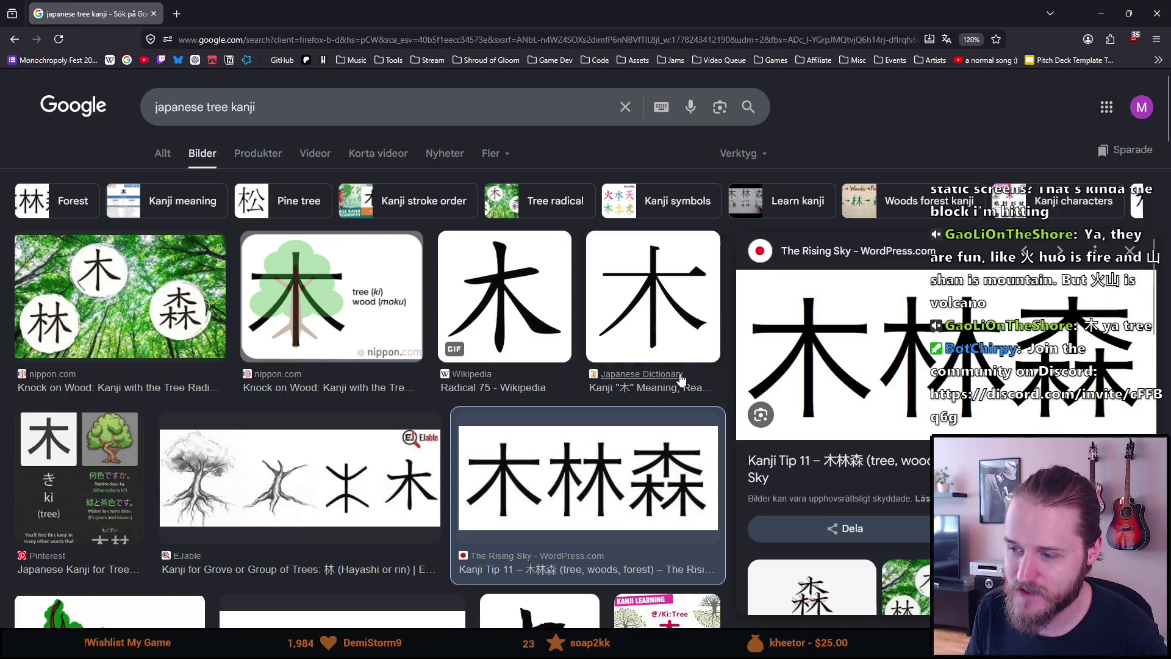
scroll(787, 439, down, 4)
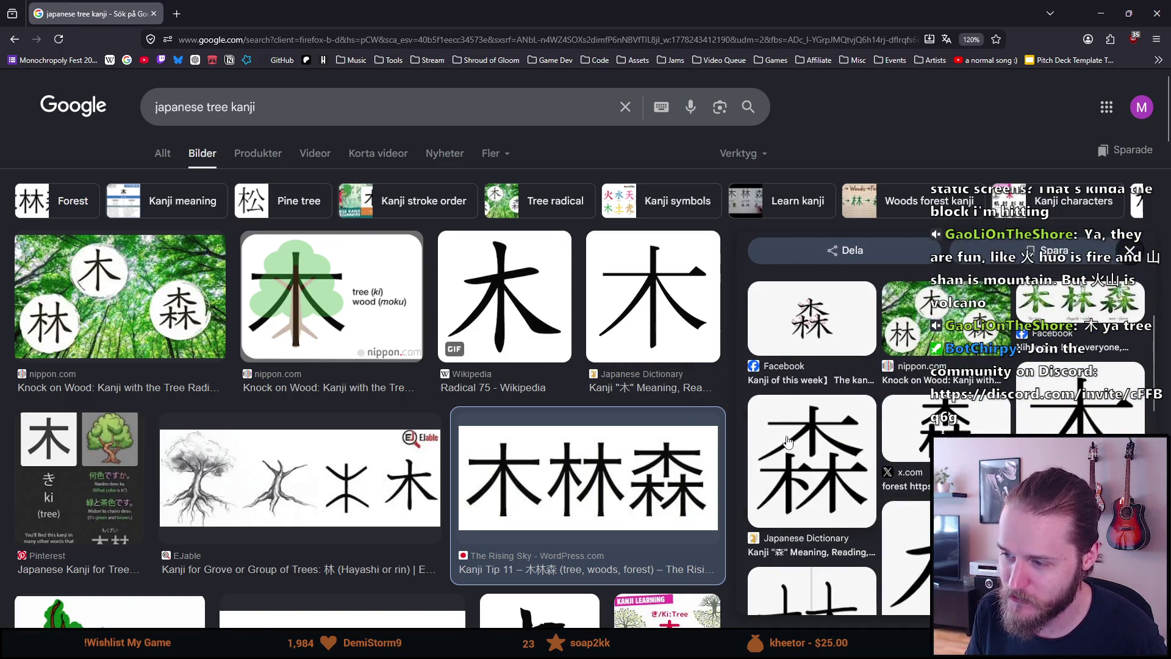
scroll(787, 439, down, 2)
scroll(854, 452, down, 2)
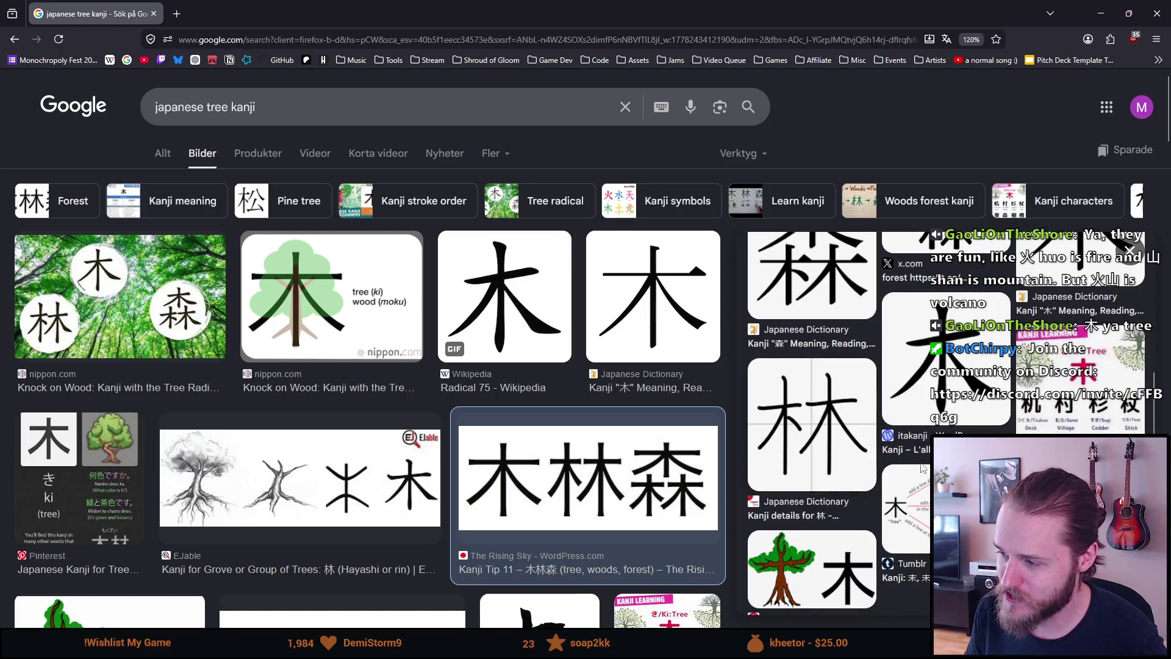
scroll(549, 439, down, 3)
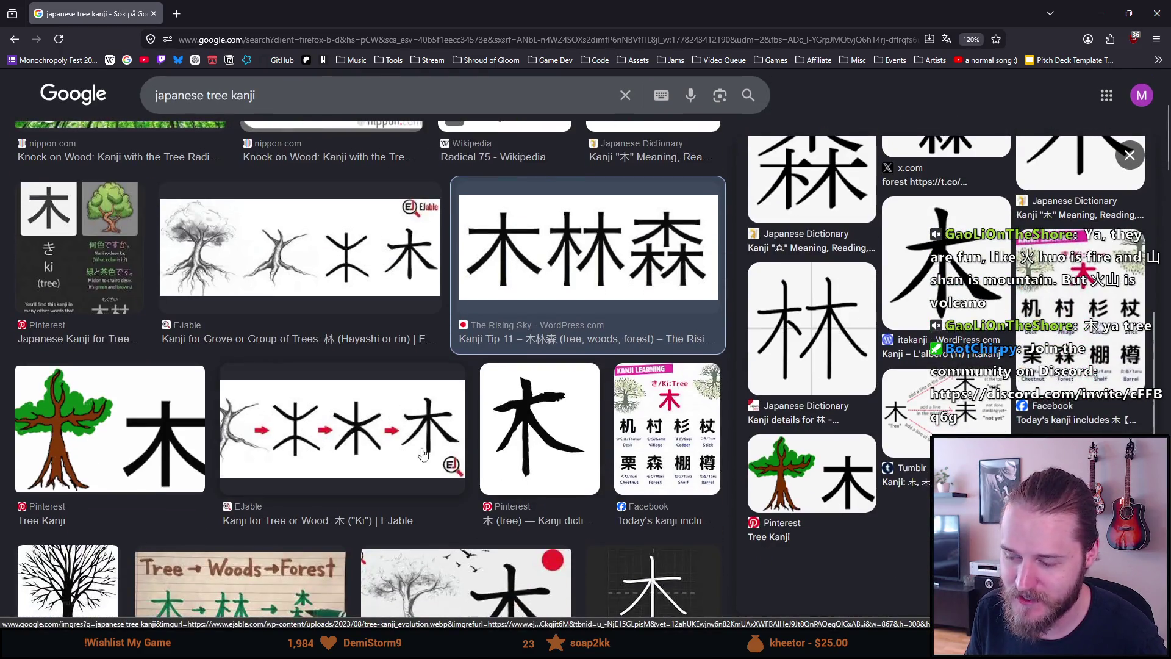
scroll(491, 488, down, 1)
scroll(491, 488, down, 4)
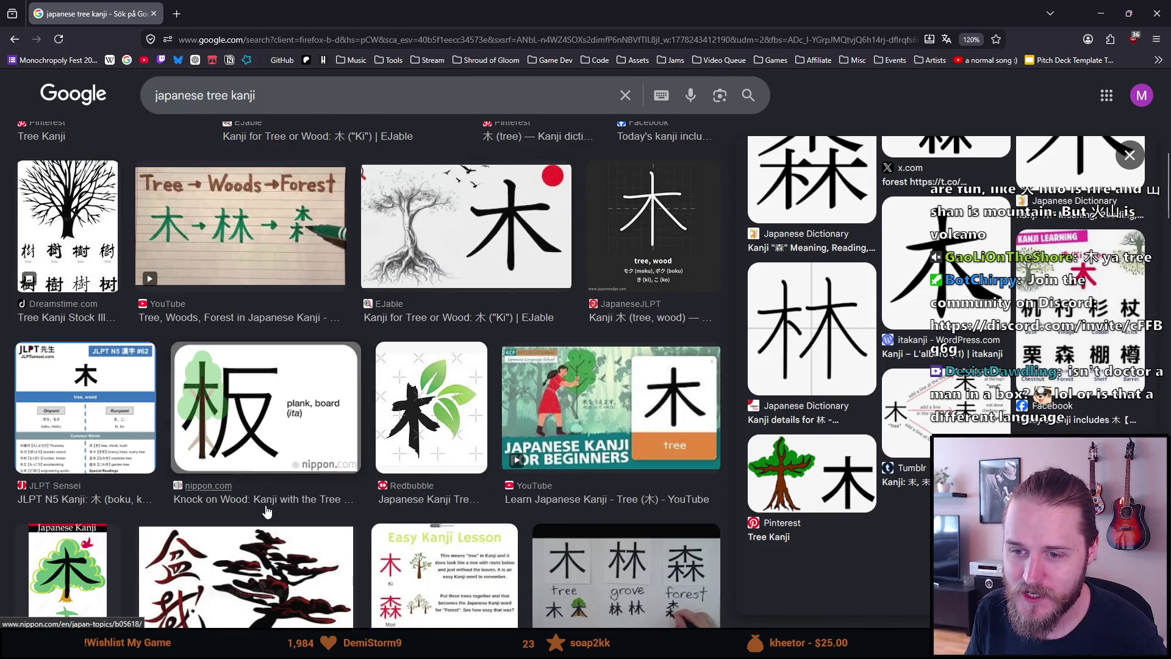
scroll(267, 511, down, 3)
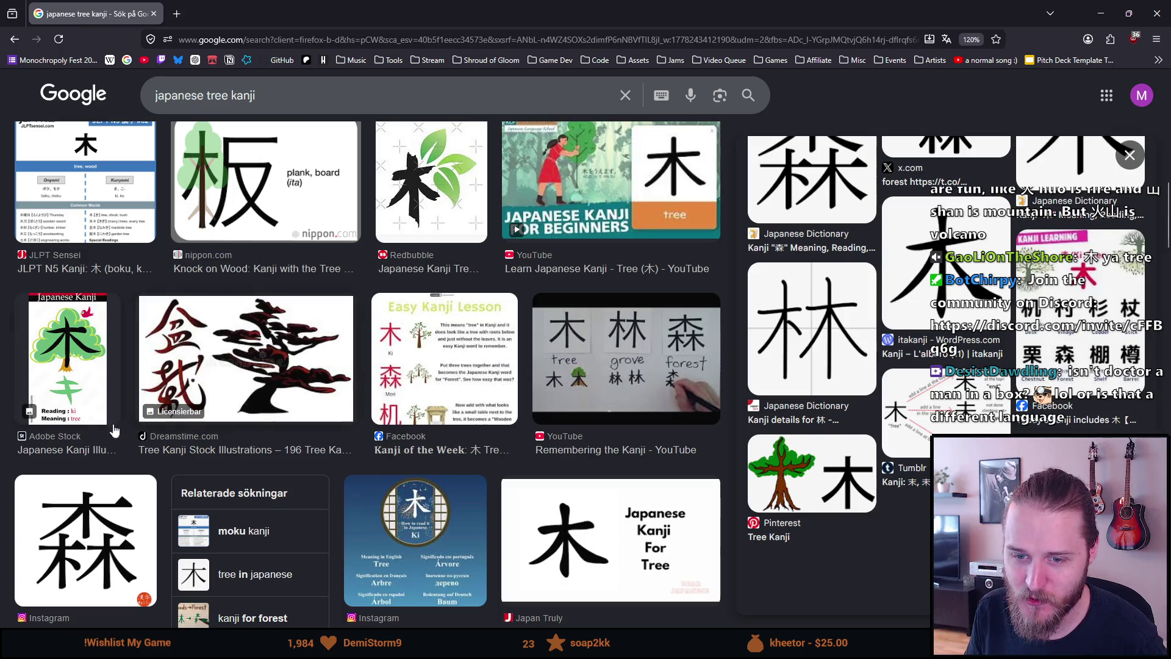
scroll(274, 437, up, 8)
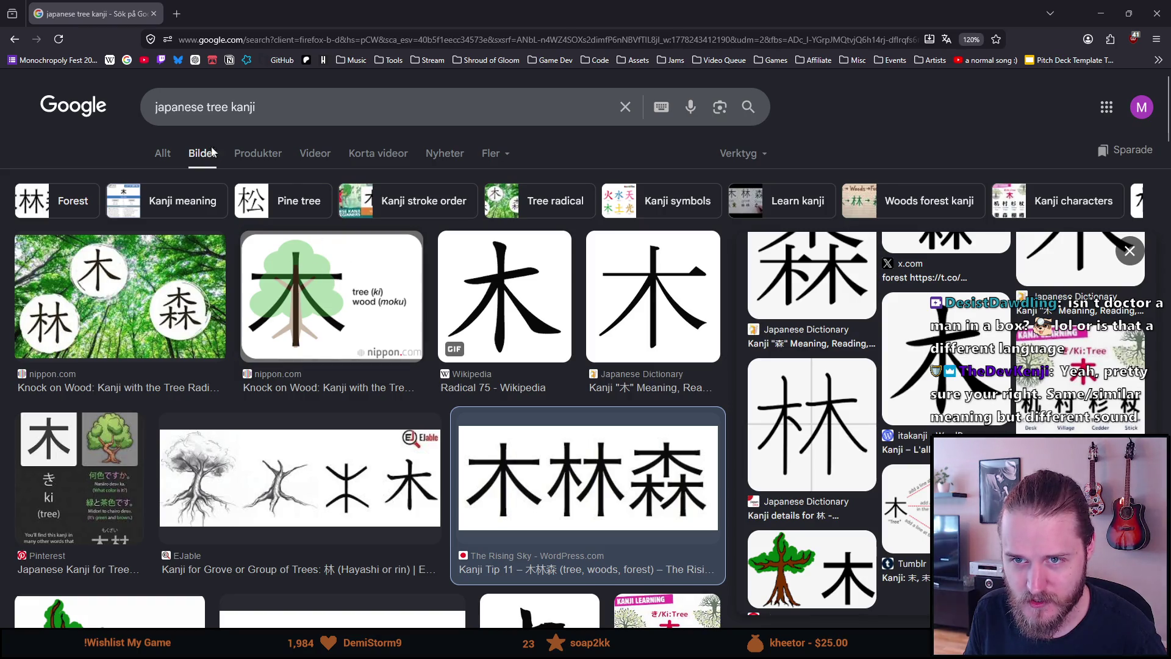
Search Google for 'japanese chinese kanji' and browse its image results
click(232, 39)
text(japanese)
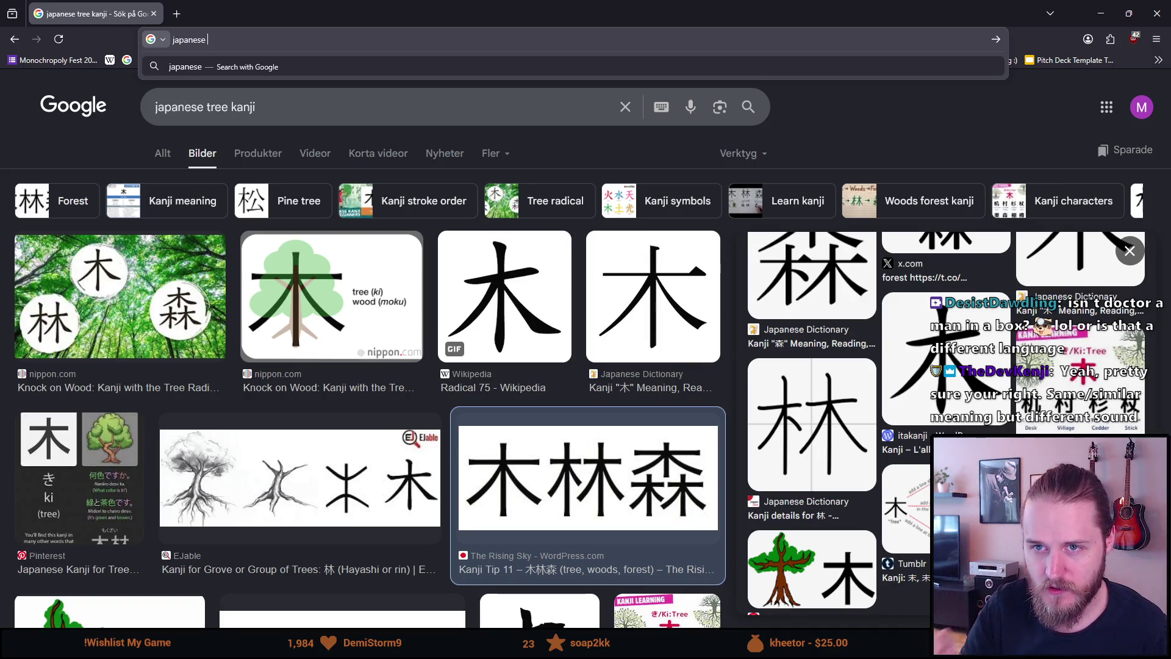
text(chines)
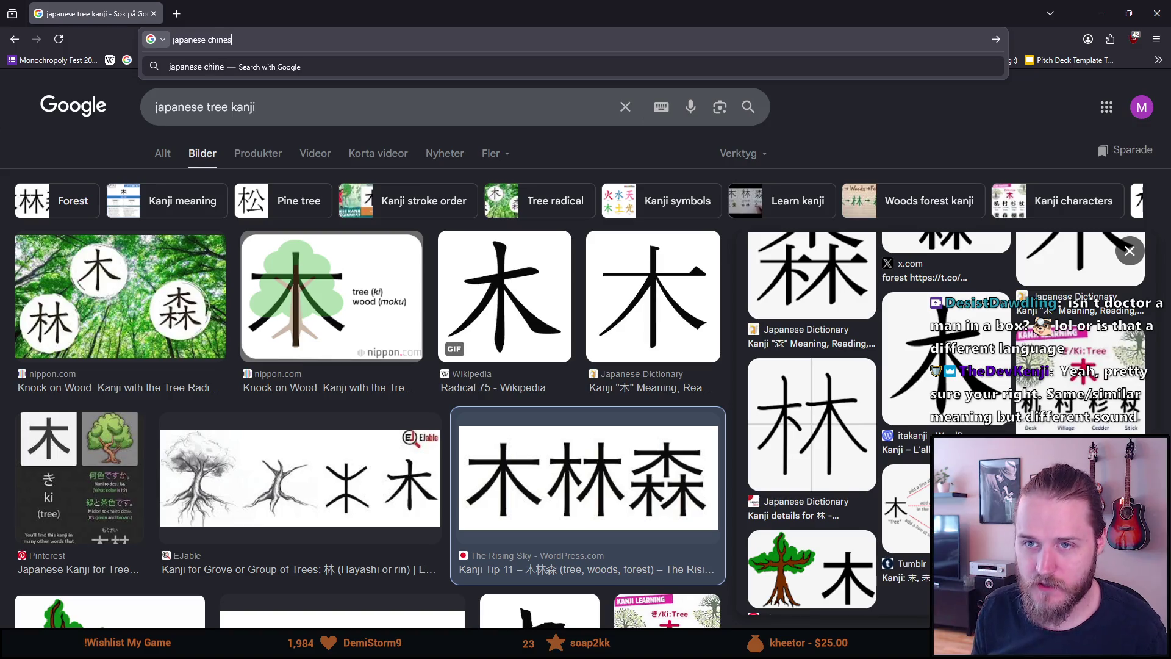
text(e kaa)
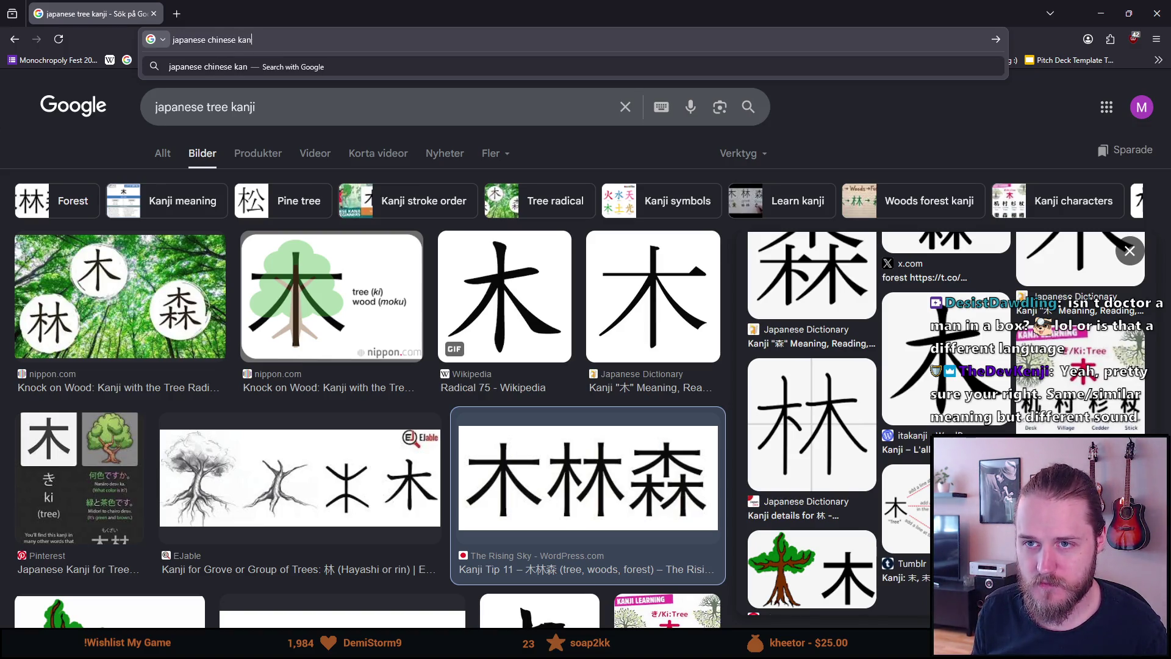
key(BackSpace)
text(nji)
key(Return)
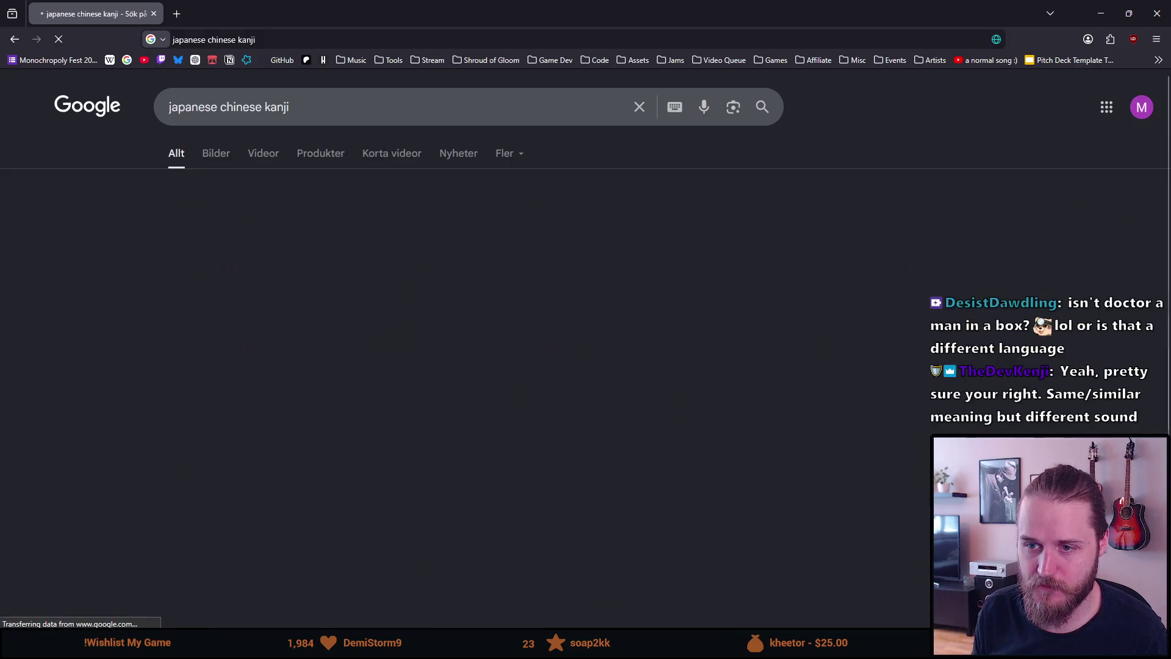
click(210, 159)
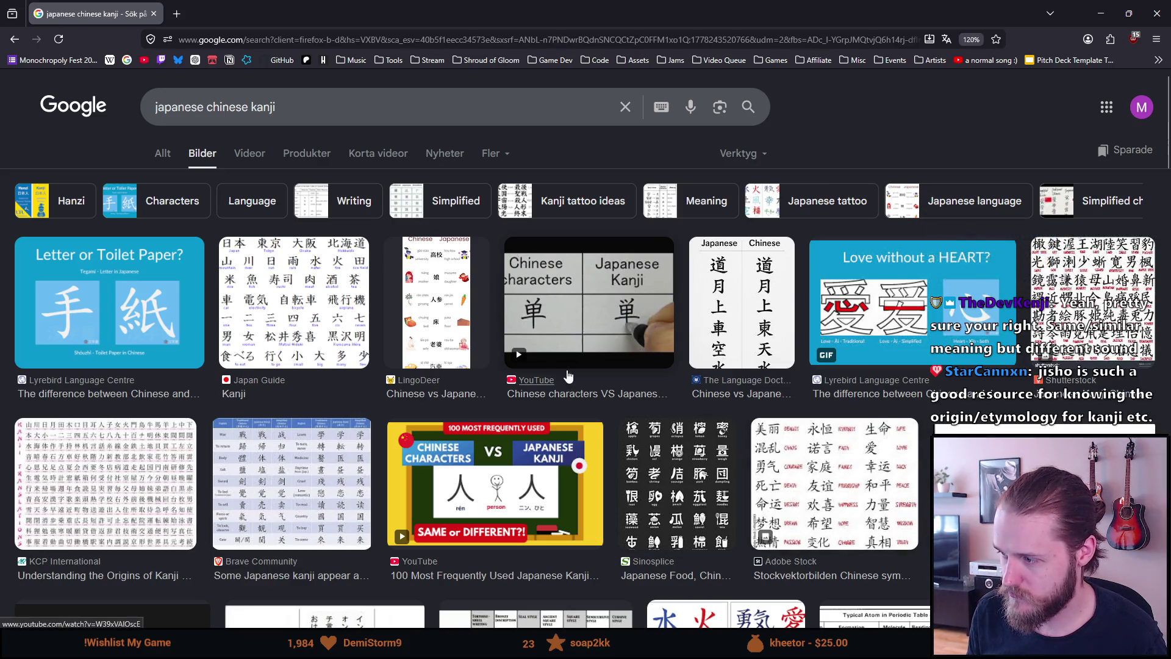
scroll(556, 376, down, 3)
scroll(556, 377, down, 5)
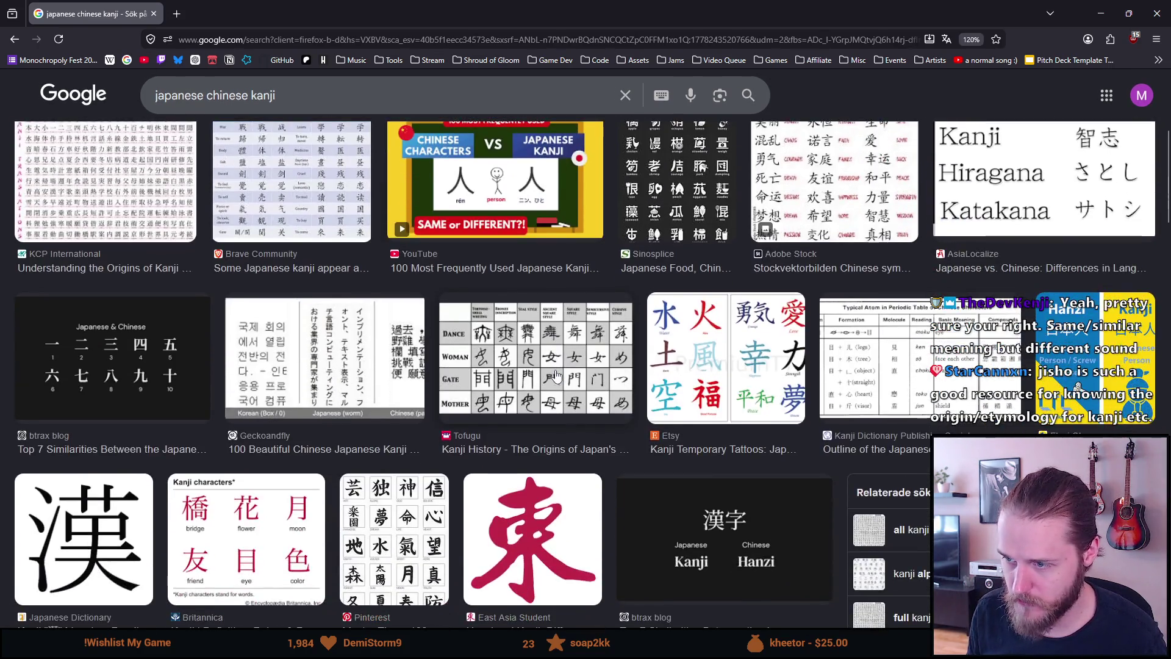
scroll(556, 376, up, 8)
click(299, 39)
Search Google Images for 'china kanji'
key(BackSpace)
text(china kanji)
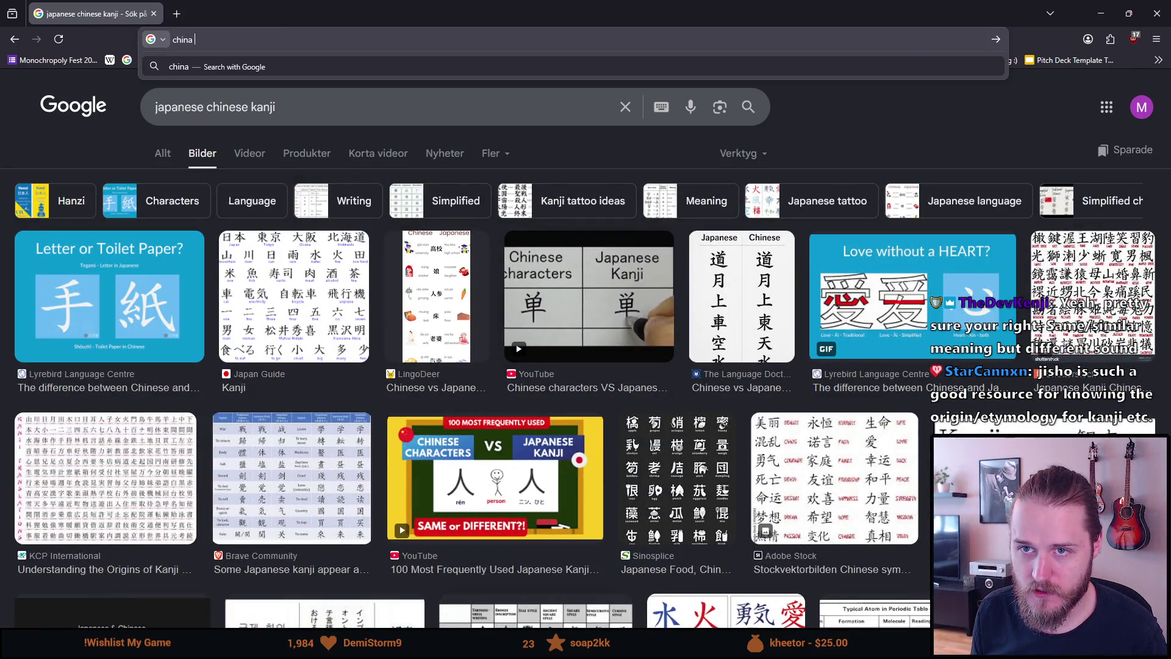
key(Return)
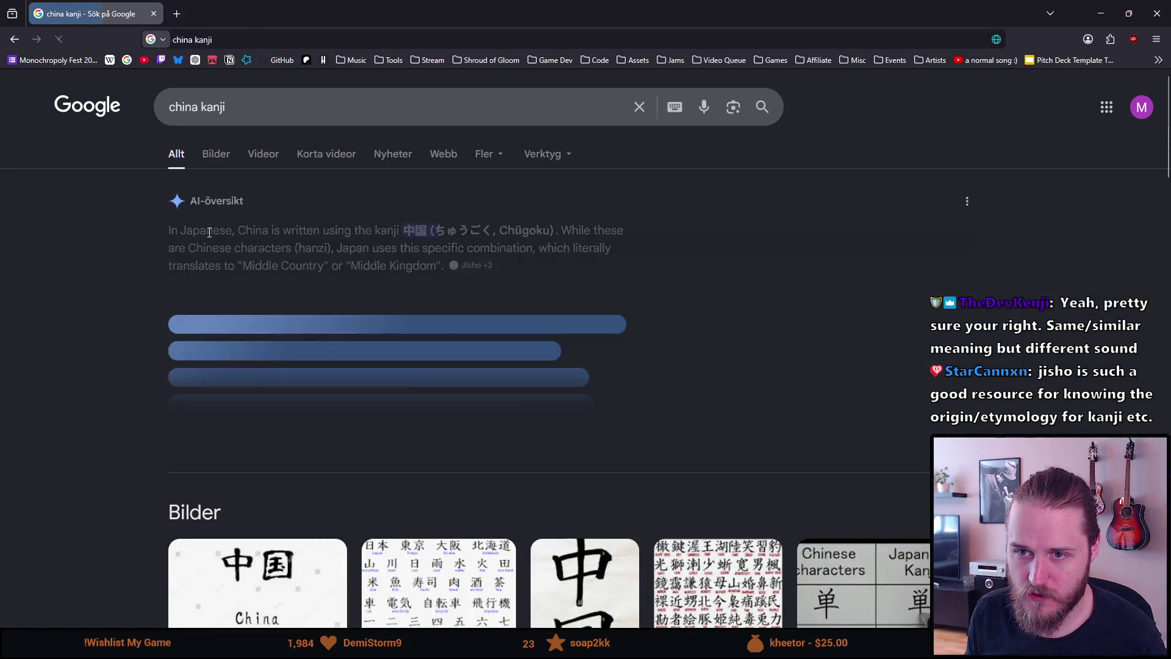
click(220, 159)
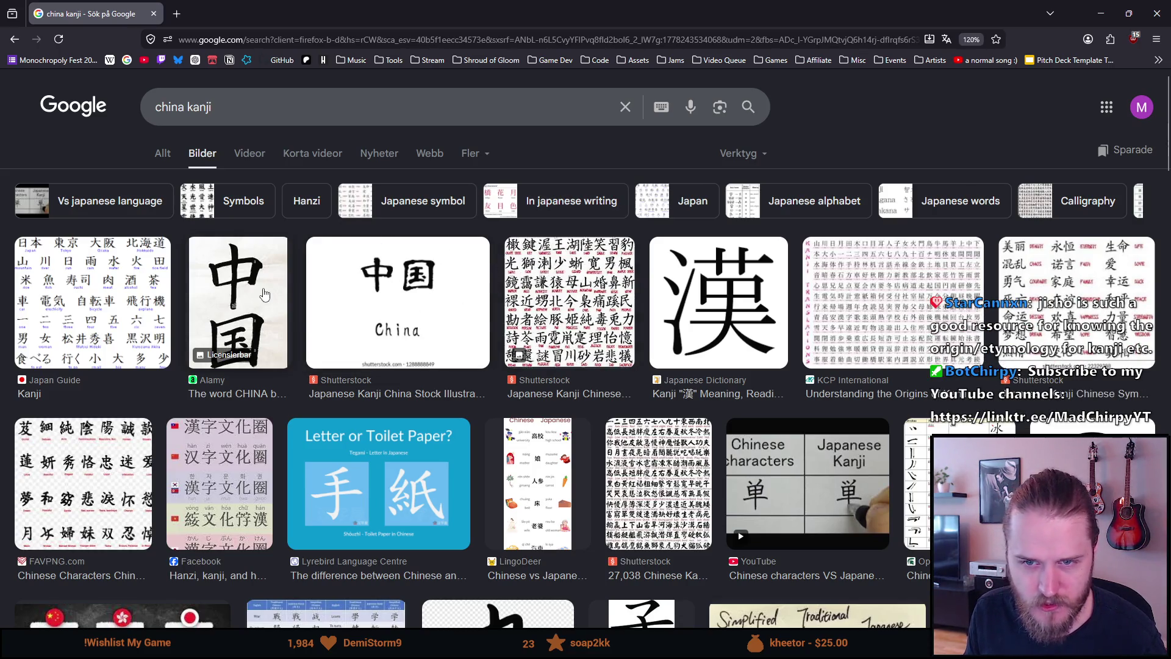
Search images for 'language kanji' and scroll back to the top of the grid
click(244, 39)
text(lan)
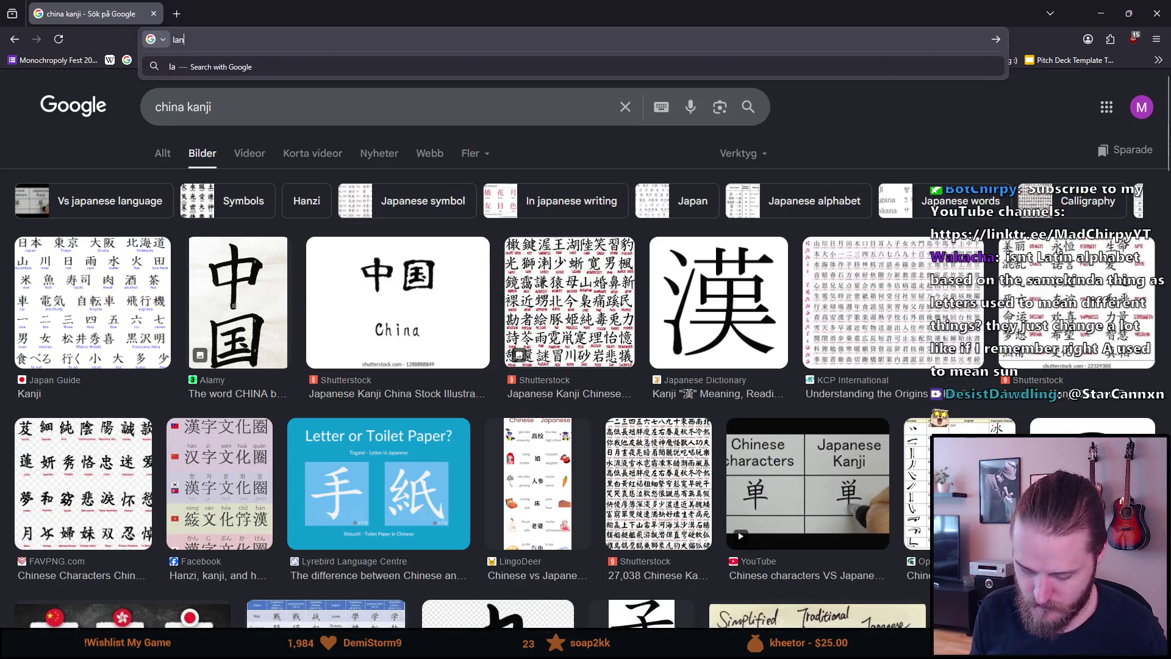
text(guage kanji)
key(Return)
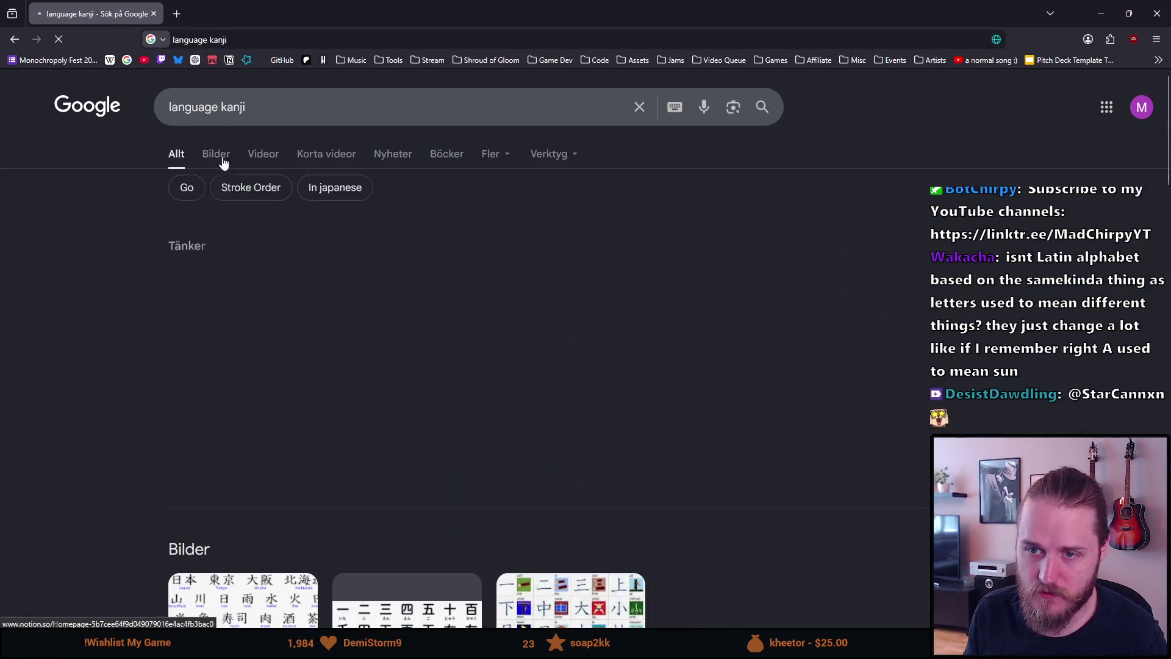
click(219, 156)
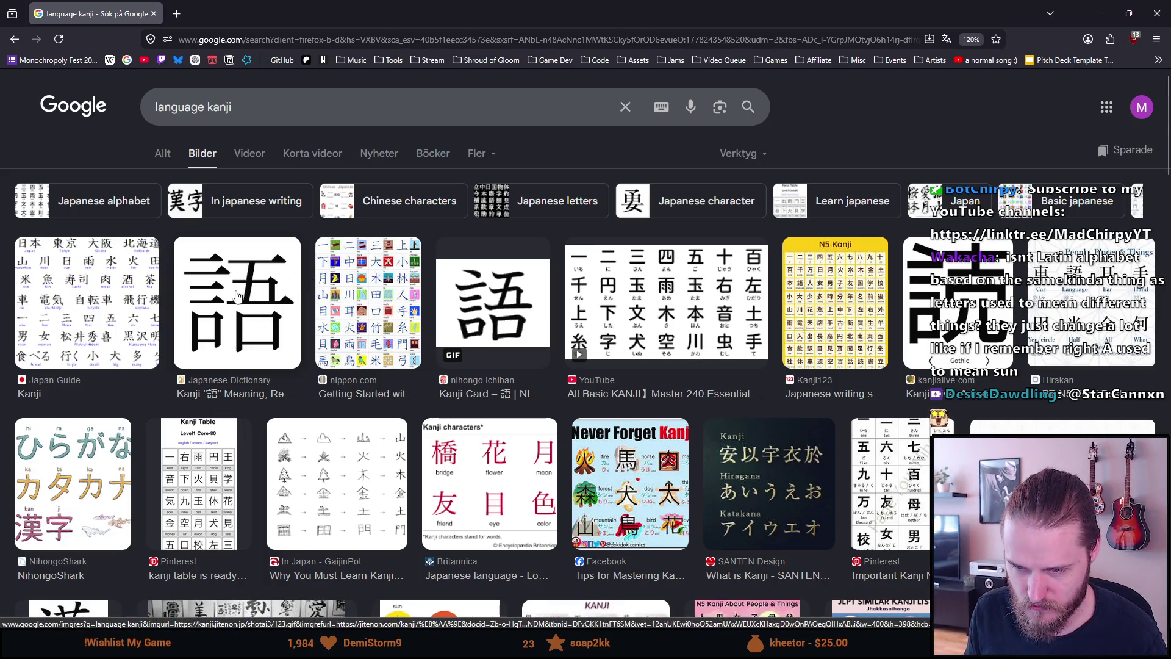
scroll(239, 361, down, 1)
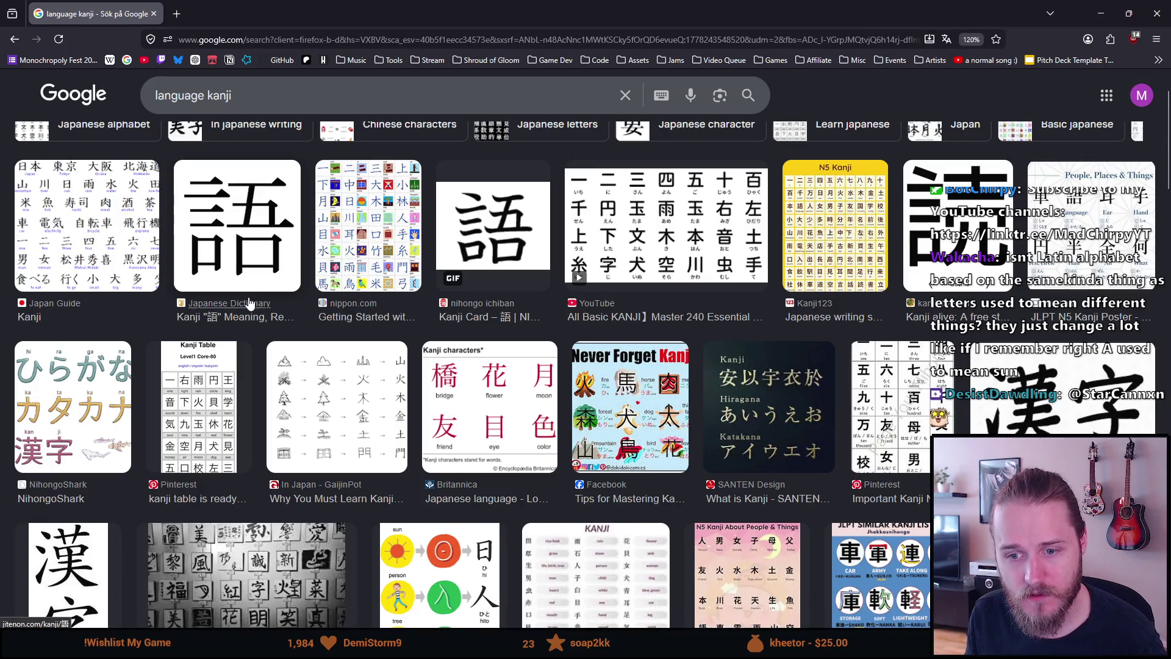
scroll(250, 302, up, 2)
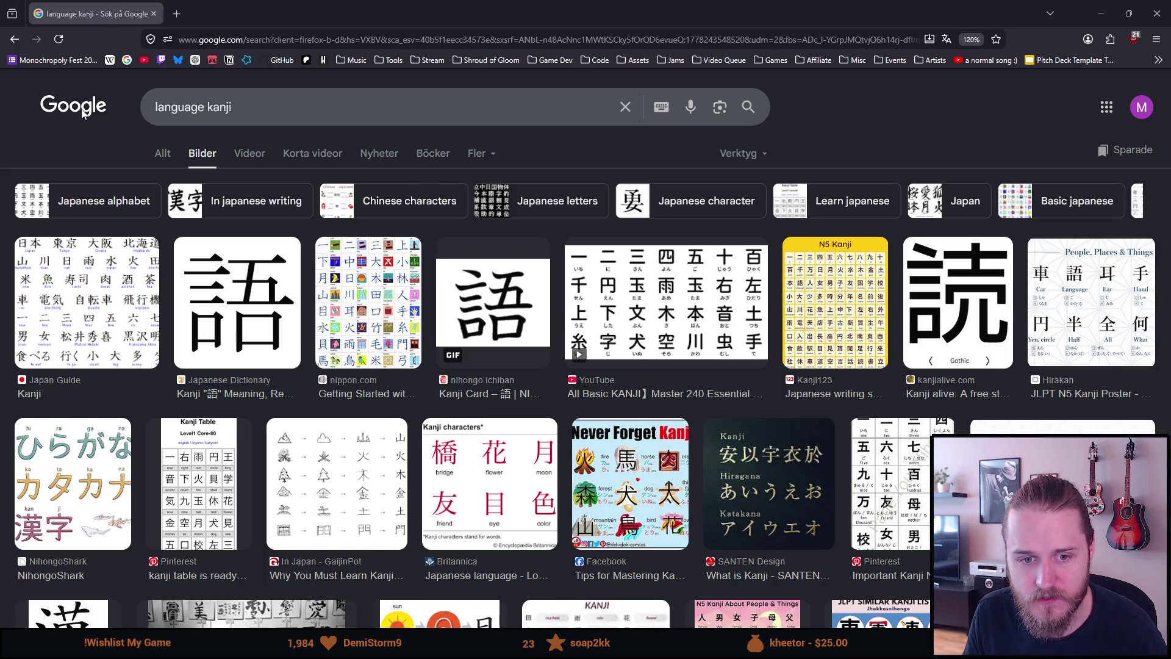
Search 'simplified chinese' and scroll through its image results
click(199, 38)
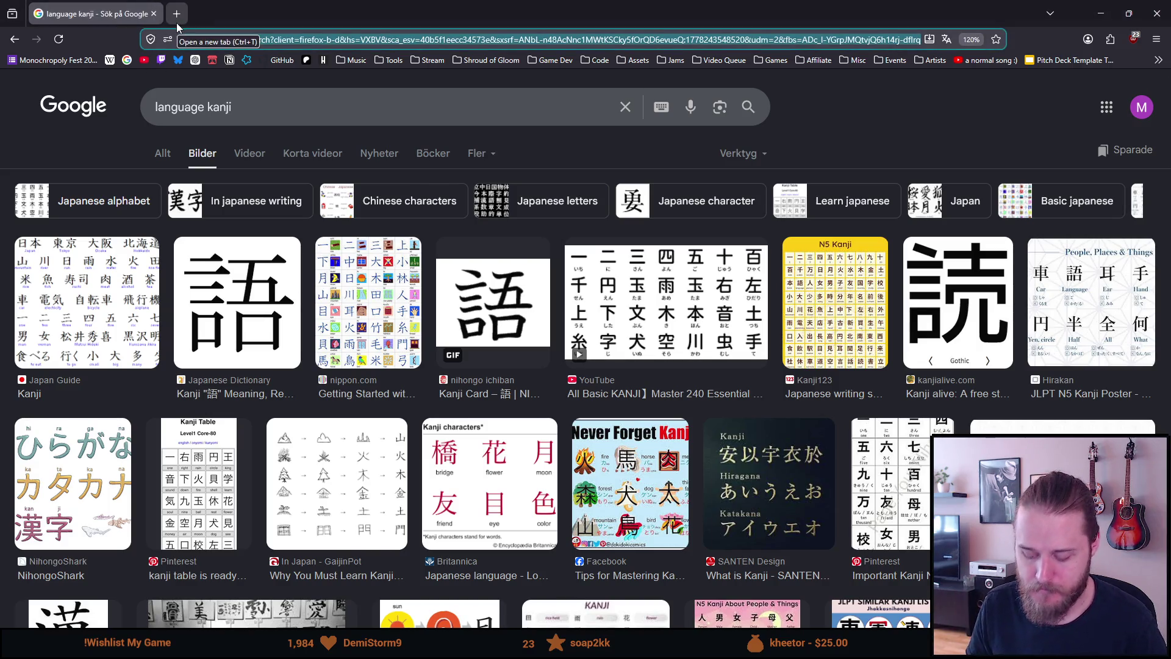
text(simplified chinese)
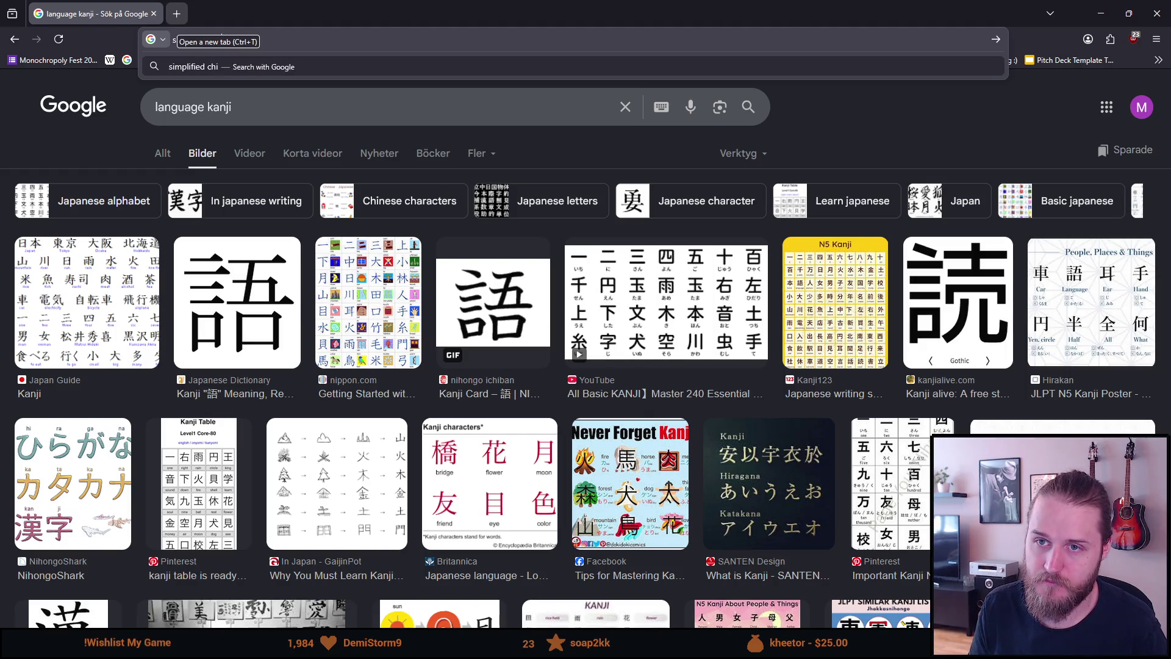
key(Return)
click(224, 149)
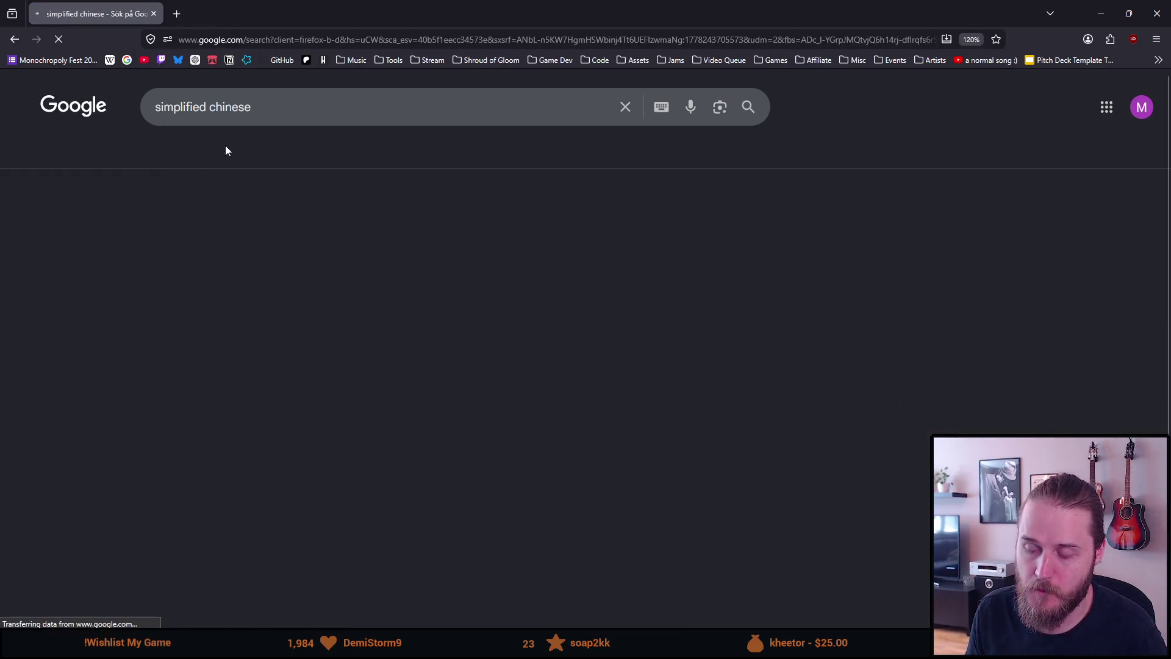
scroll(175, 380, down, 2)
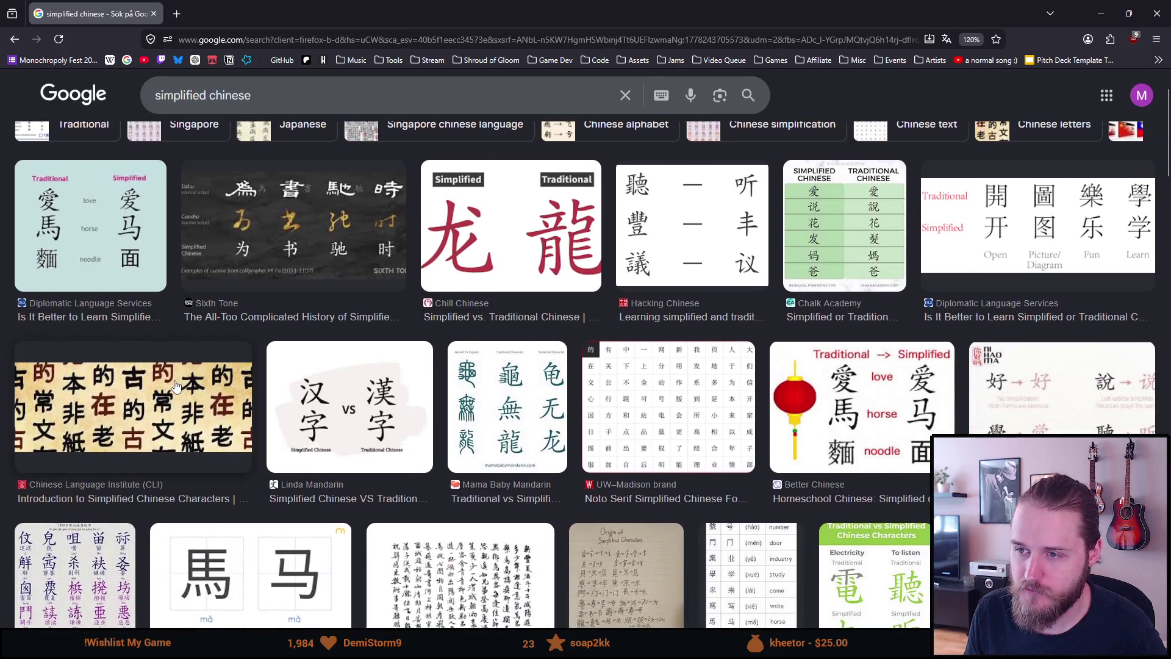
scroll(283, 392, down, 2)
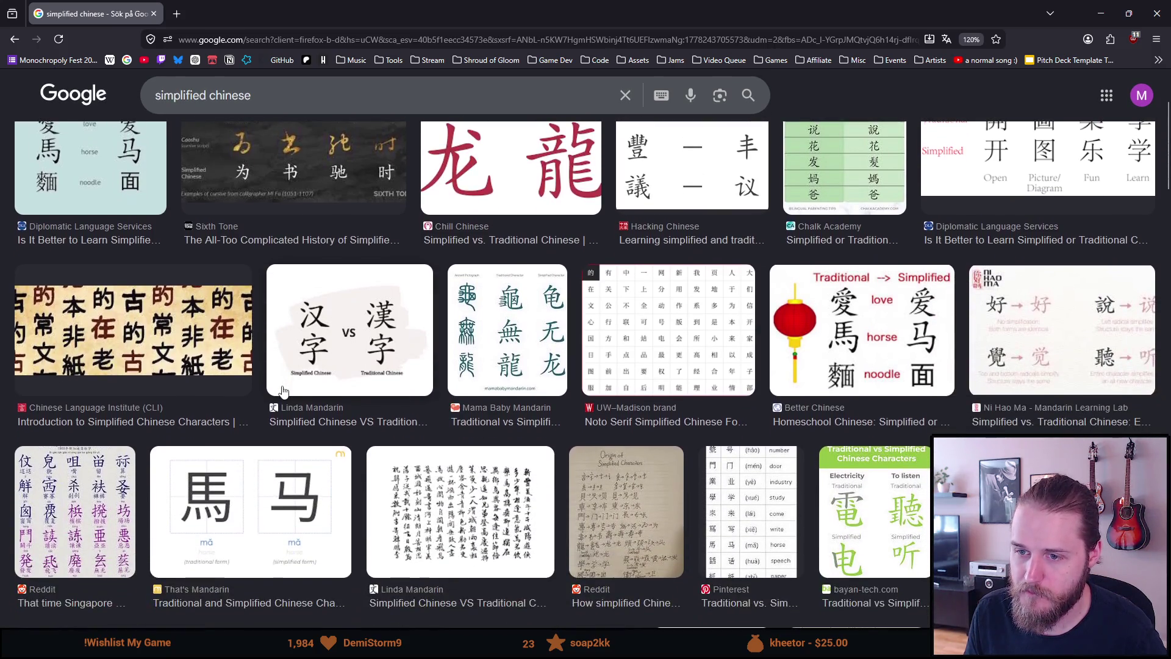
scroll(282, 391, down, 8)
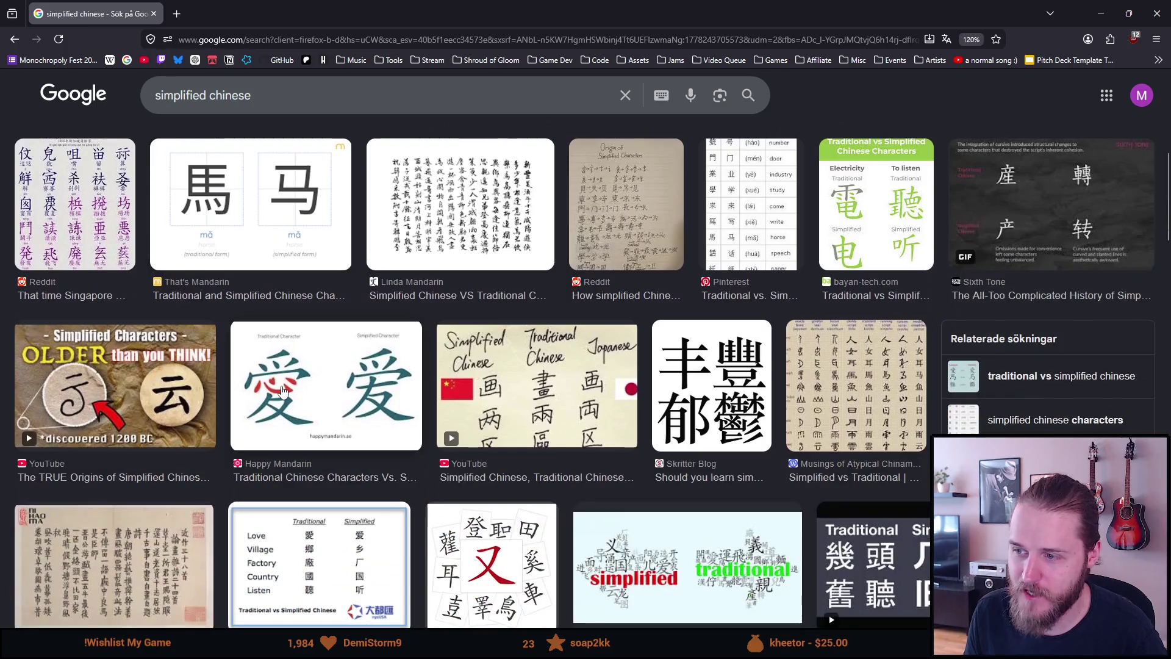
Preview the bayan-tech Traditional vs Simplified chart and scroll through further results
click(867, 212)
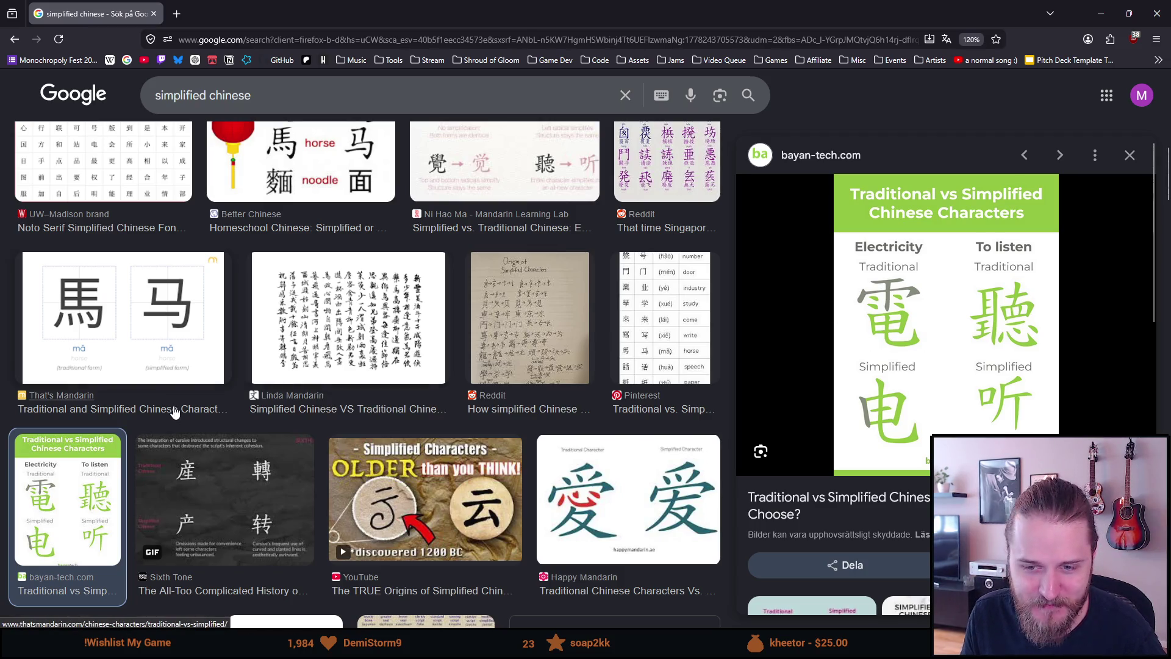
scroll(175, 412, down, 3)
scroll(169, 412, down, 2)
scroll(168, 413, down, 1)
scroll(163, 406, down, 4)
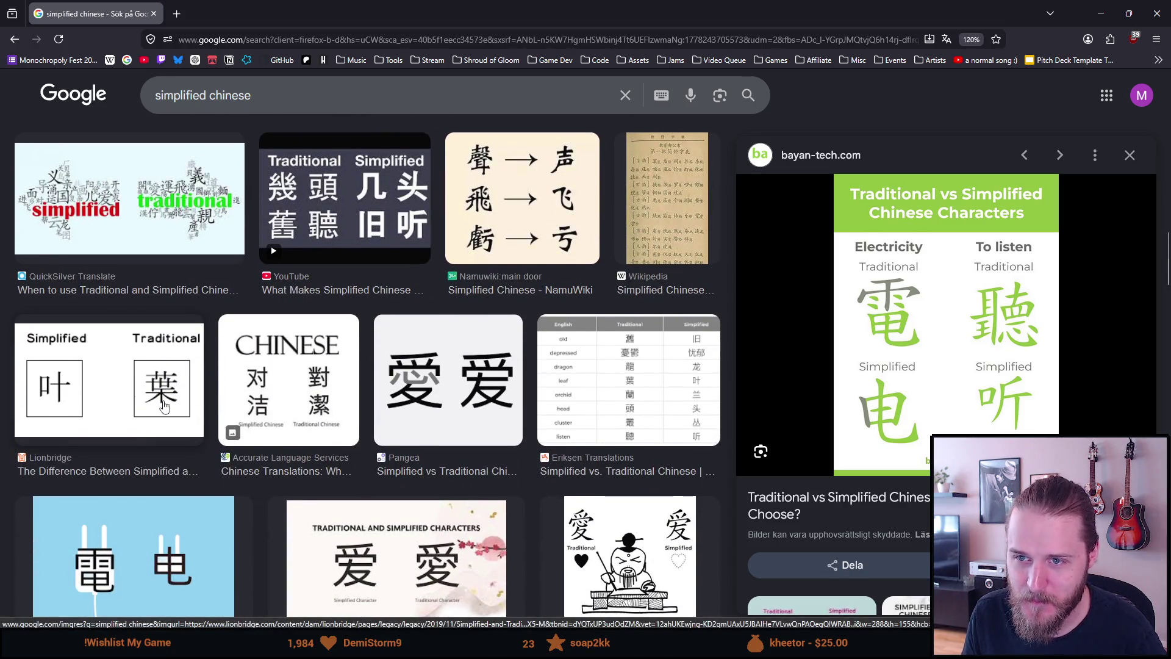
scroll(163, 406, down, 2)
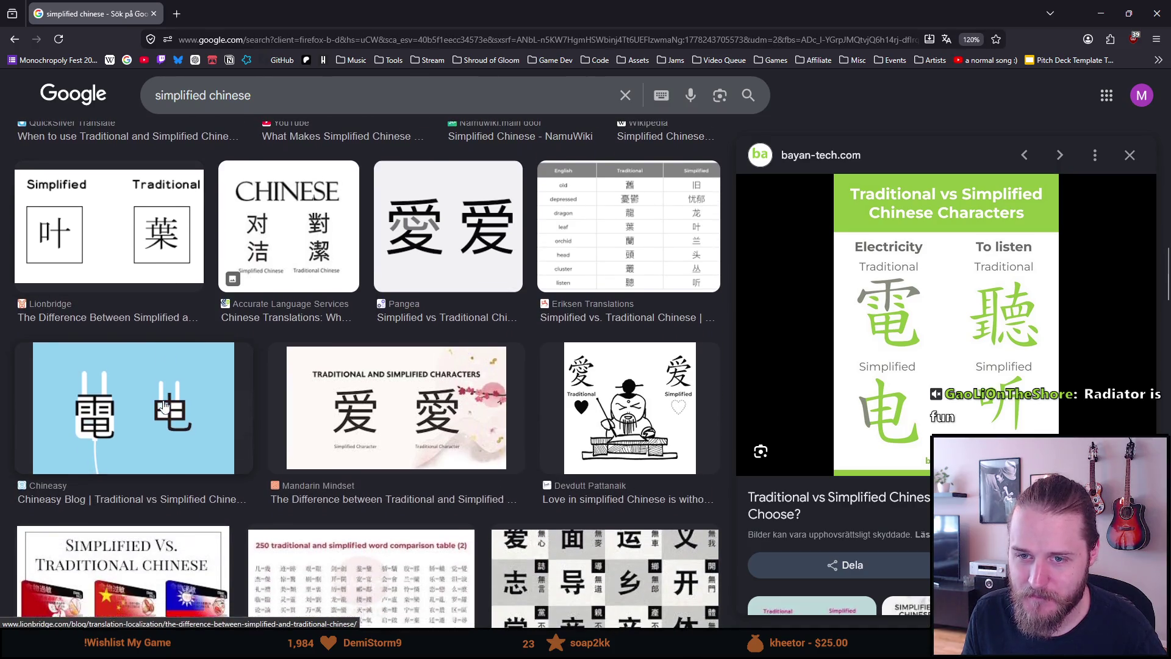
scroll(164, 406, down, 2)
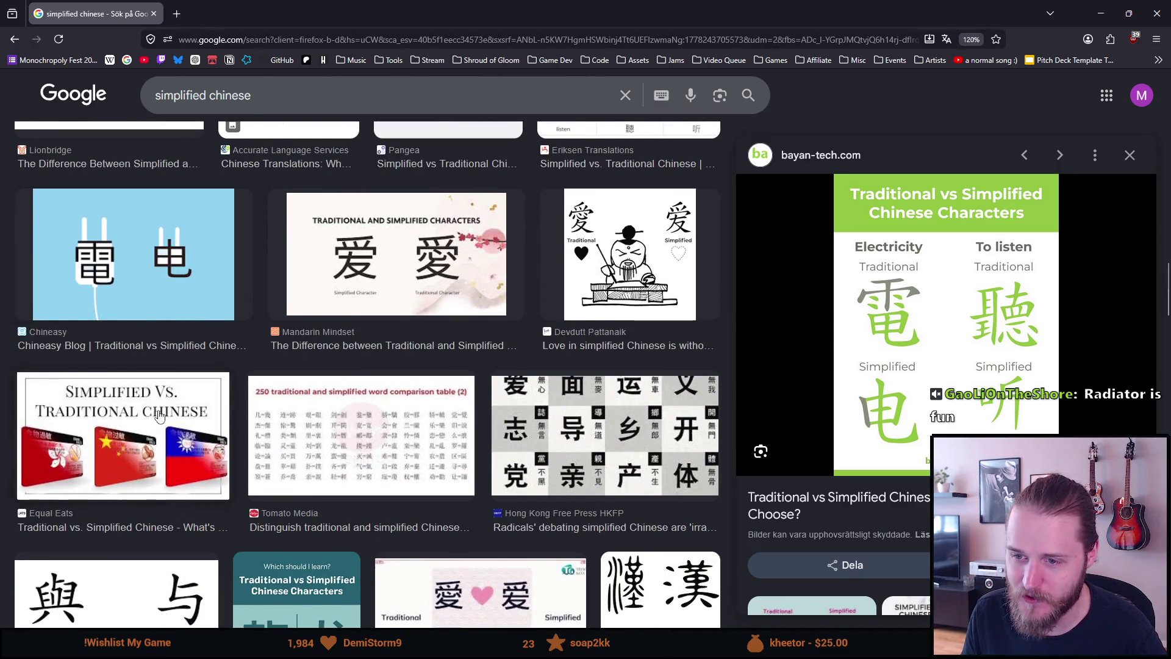
scroll(160, 413, down, 1)
scroll(159, 415, down, 4)
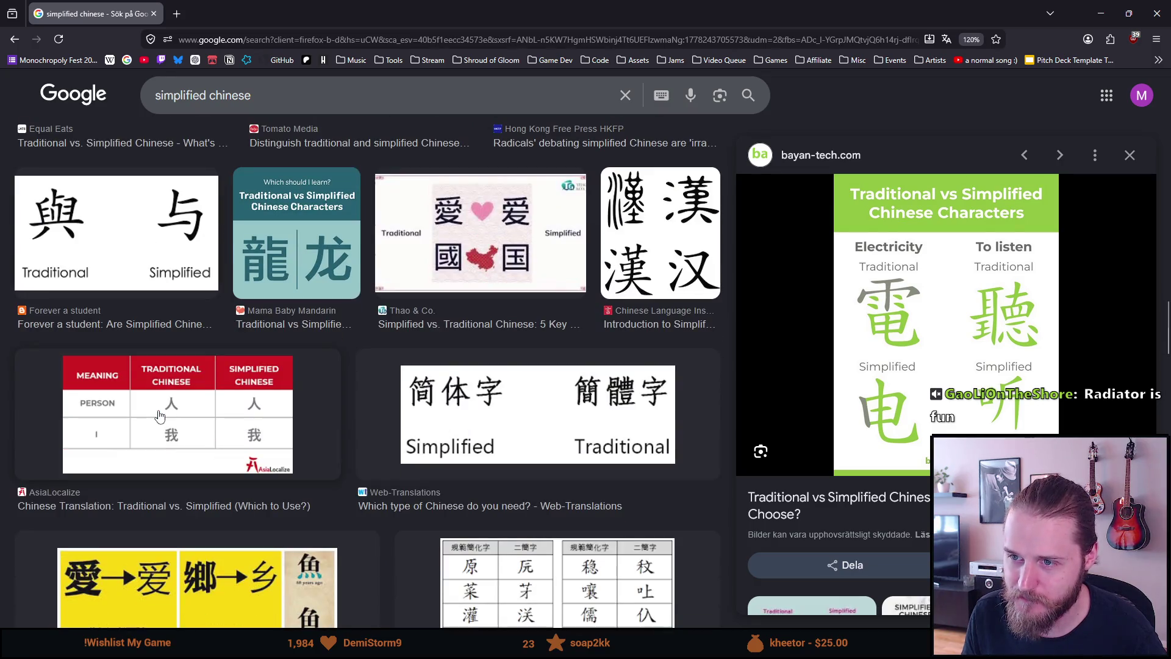
scroll(159, 415, down, 2)
scroll(160, 415, down, 5)
scroll(159, 415, down, 4)
scroll(158, 415, down, 10)
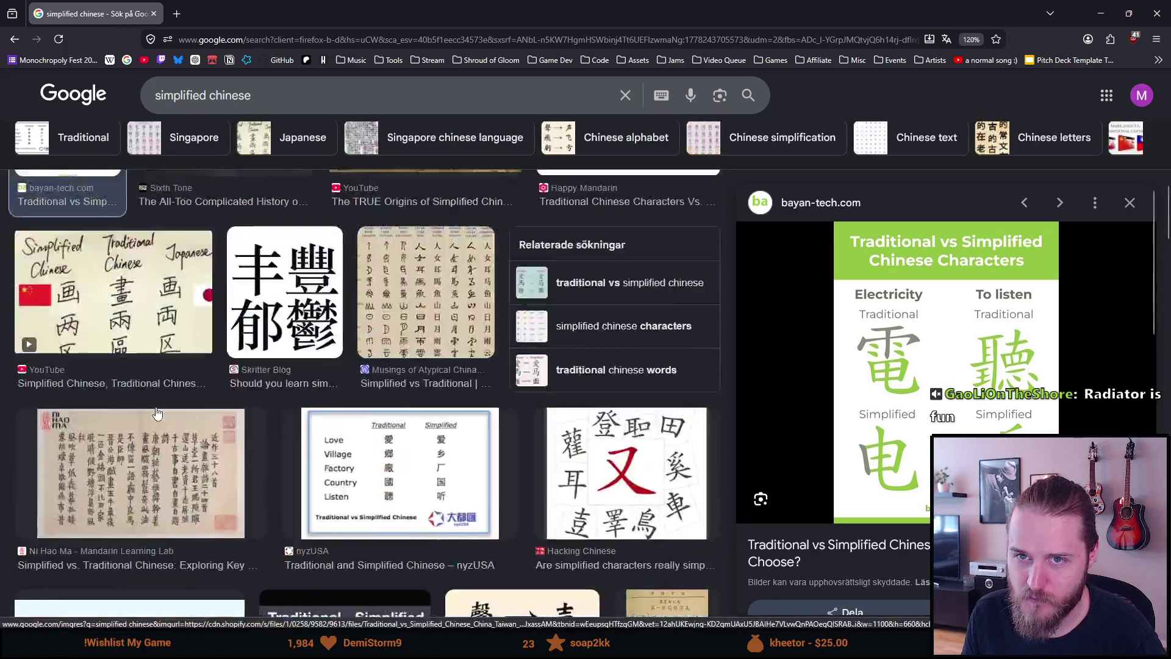
click(471, 61)
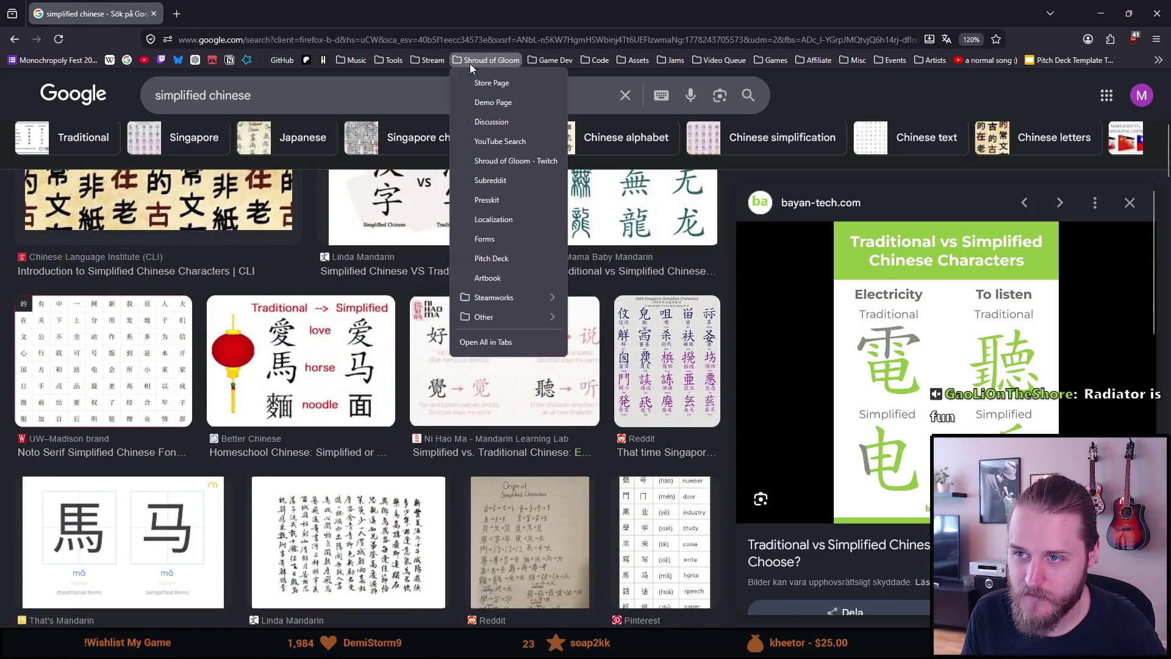
Open the Shroud of Gloom Steam store page and switch its language to Simplified Chinese
click(478, 82)
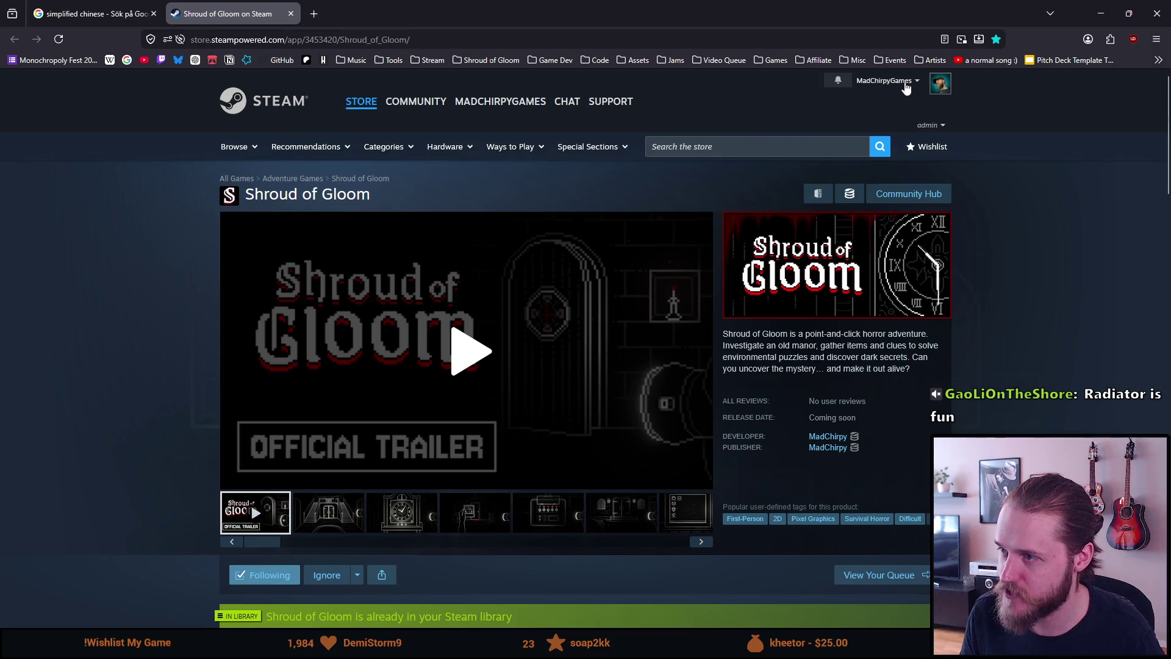
click(885, 80)
mouse_move(832, 165)
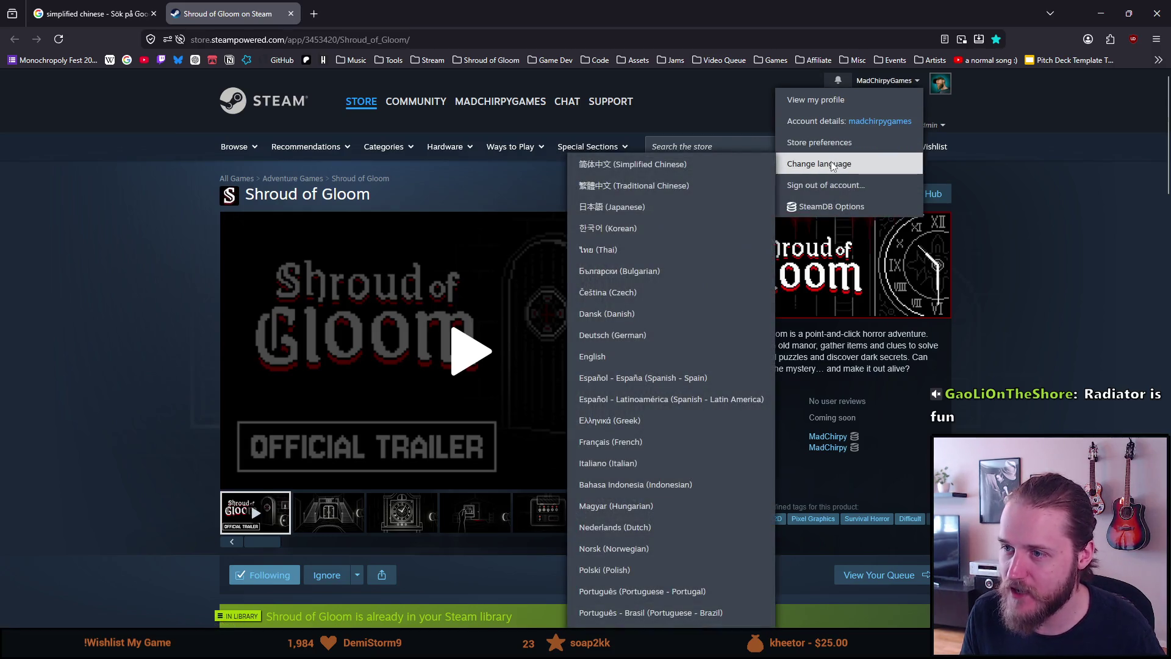
click(720, 169)
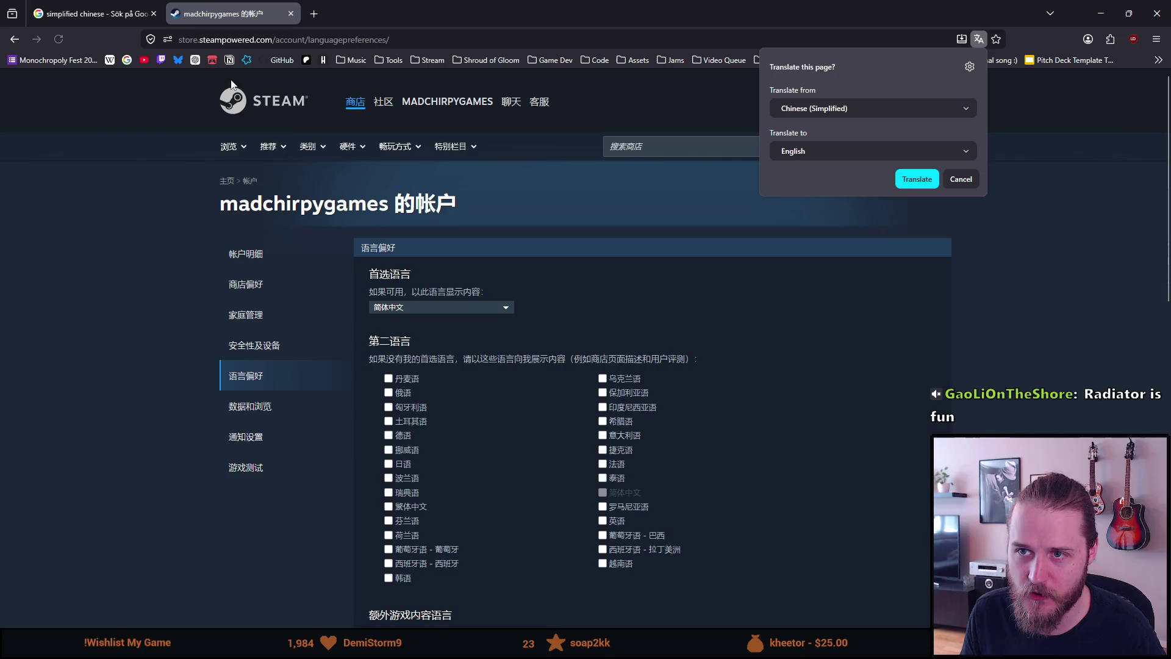
Reload the Shroud of Gloom store page, scroll through it, then close the tab
click(483, 61)
click(485, 83)
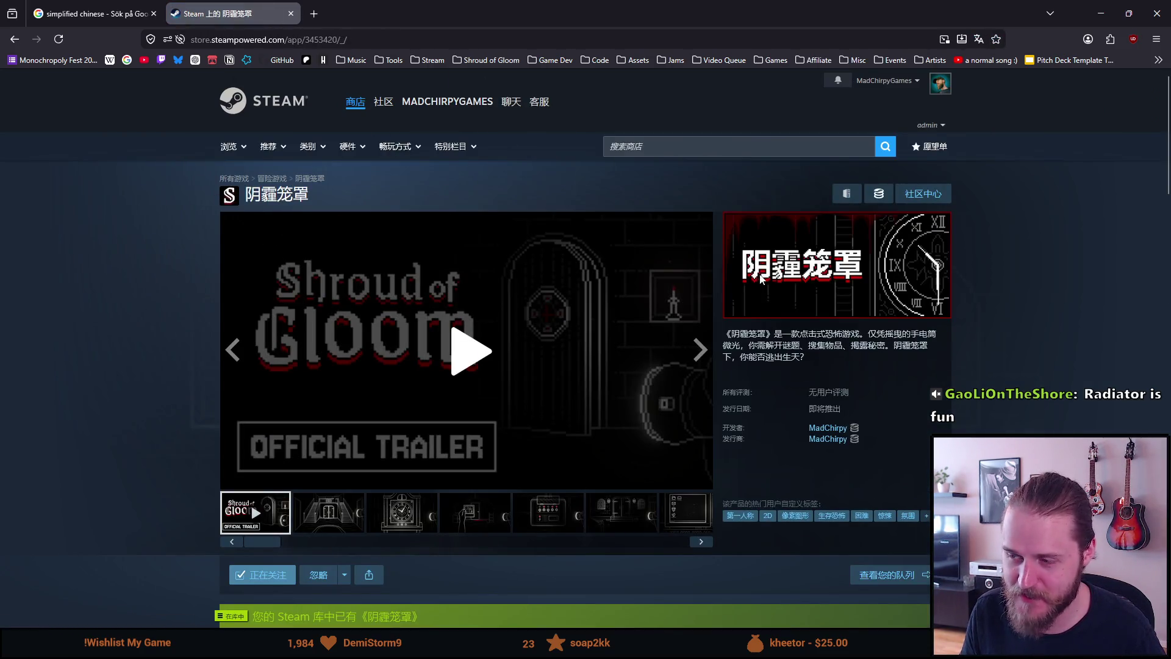
scroll(724, 359, down, 1)
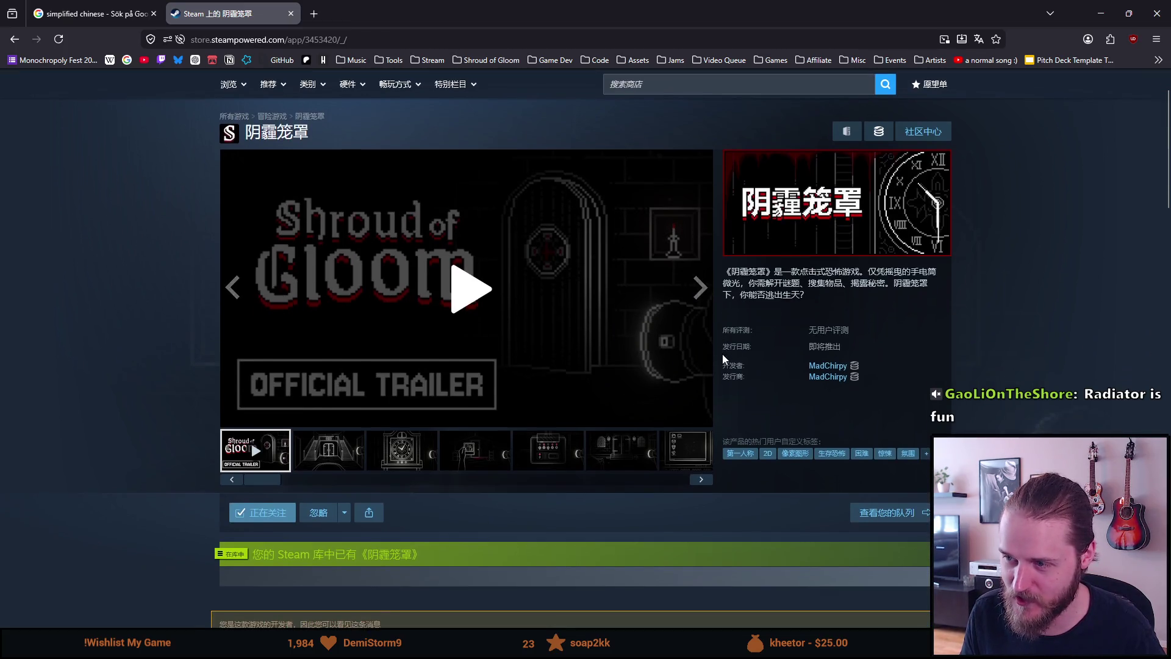
scroll(723, 356, down, 5)
scroll(724, 358, down, 4)
scroll(613, 404, down, 6)
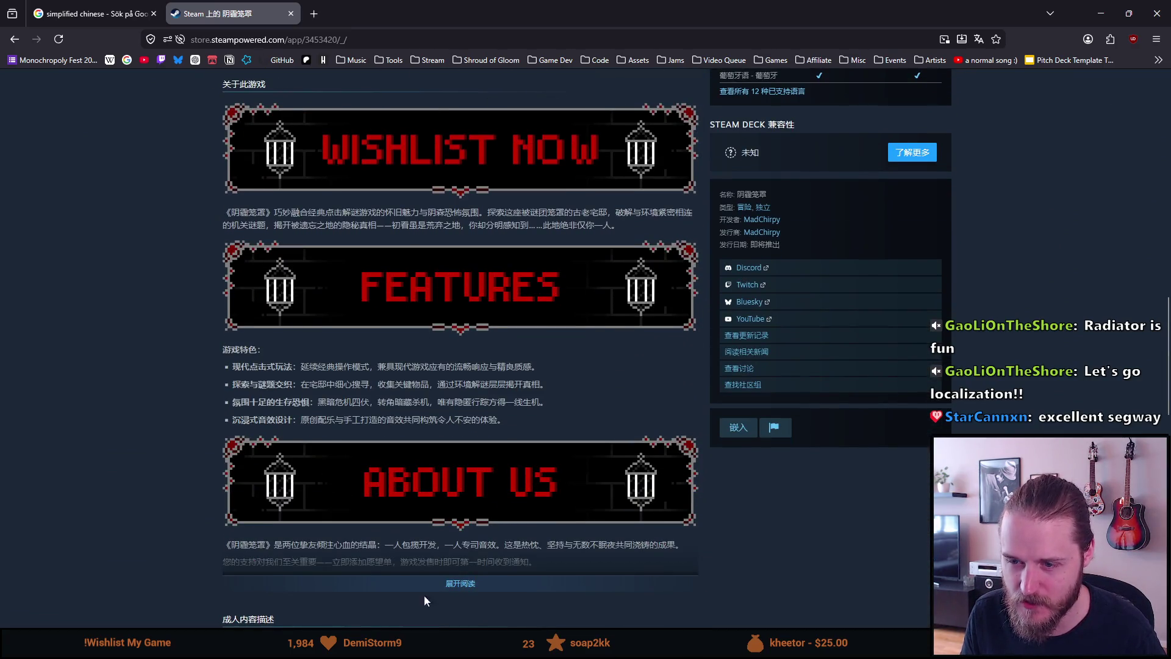
scroll(410, 466, down, 5)
scroll(407, 462, up, 8)
scroll(407, 463, up, 10)
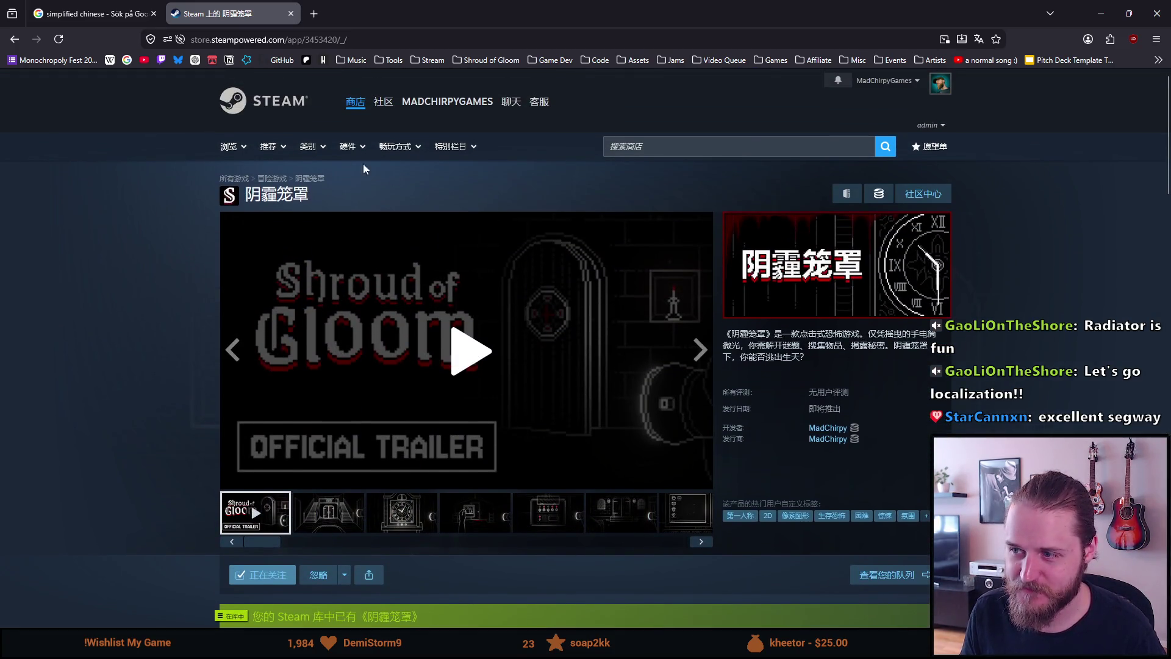
click(291, 14)
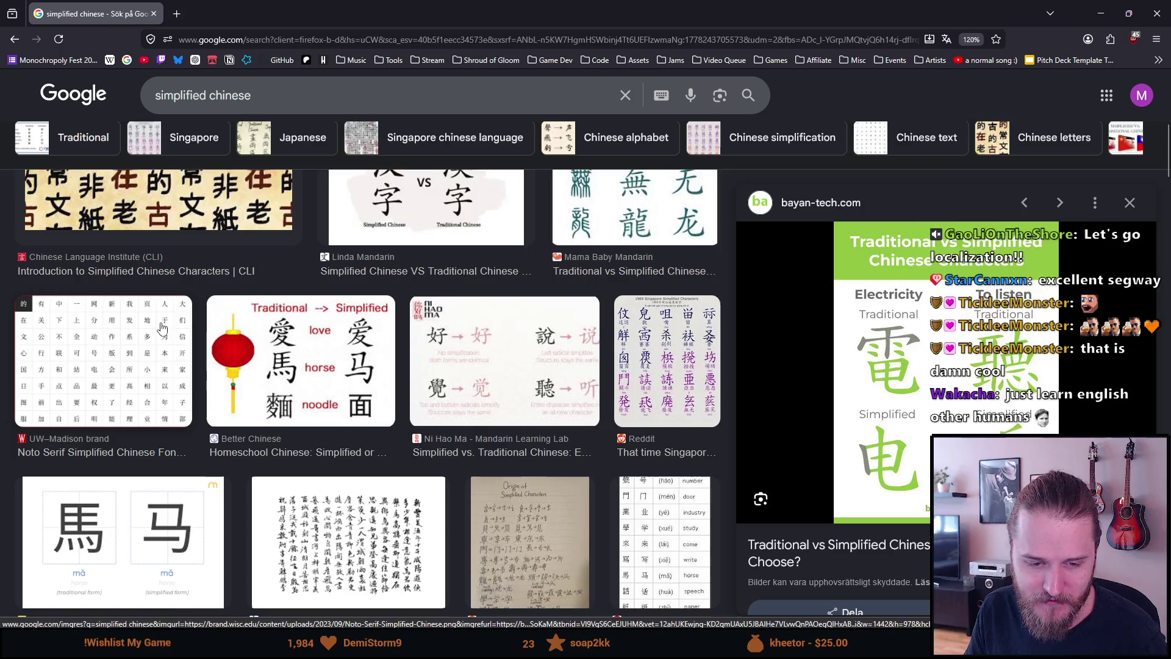
Scroll the simplified chinese results back to the top and open the Shroud of Gloom bookmarks
scroll(162, 330, down, 2)
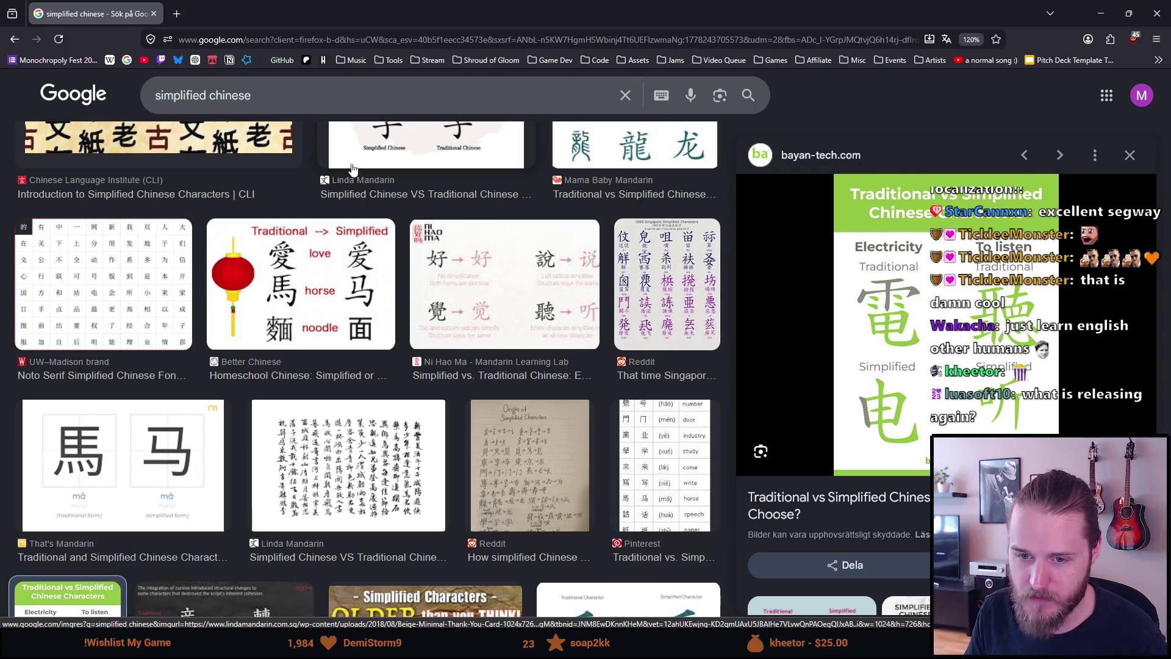
scroll(327, 284, down, 5)
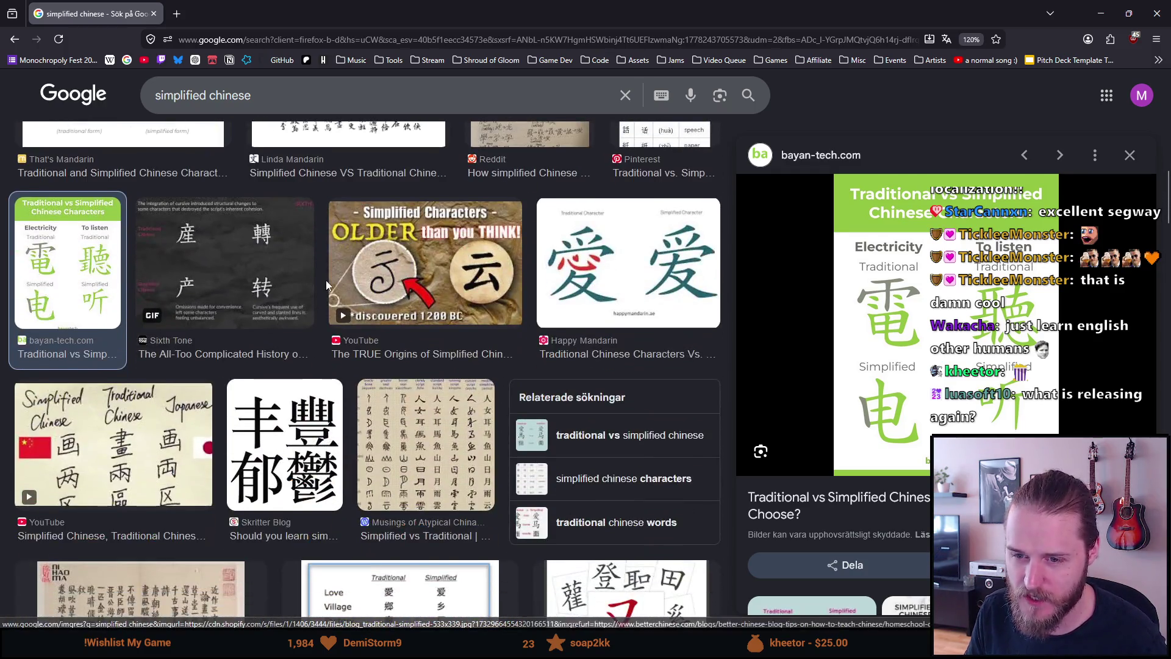
scroll(326, 280, up, 4)
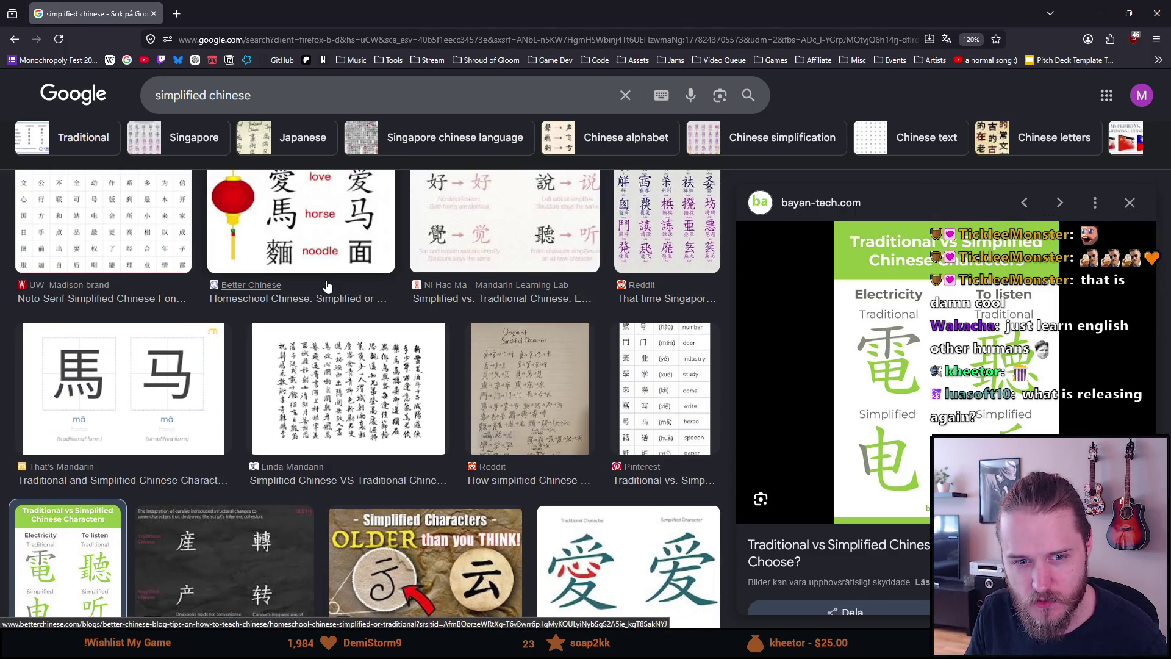
scroll(327, 285, up, 2)
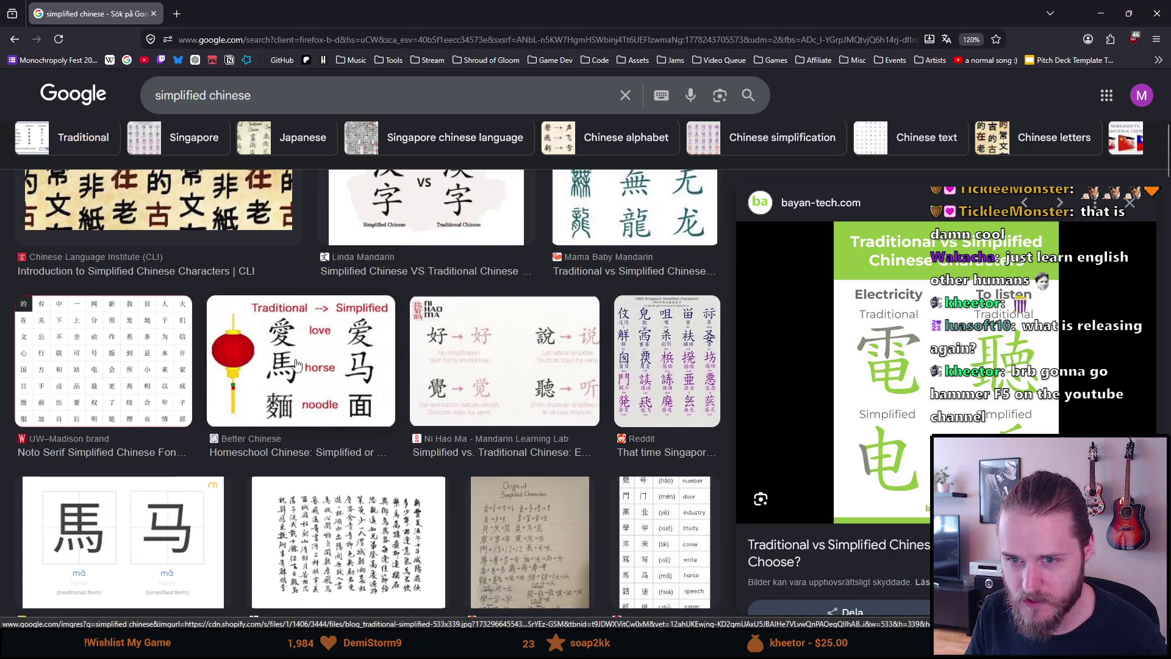
scroll(296, 364, up, 4)
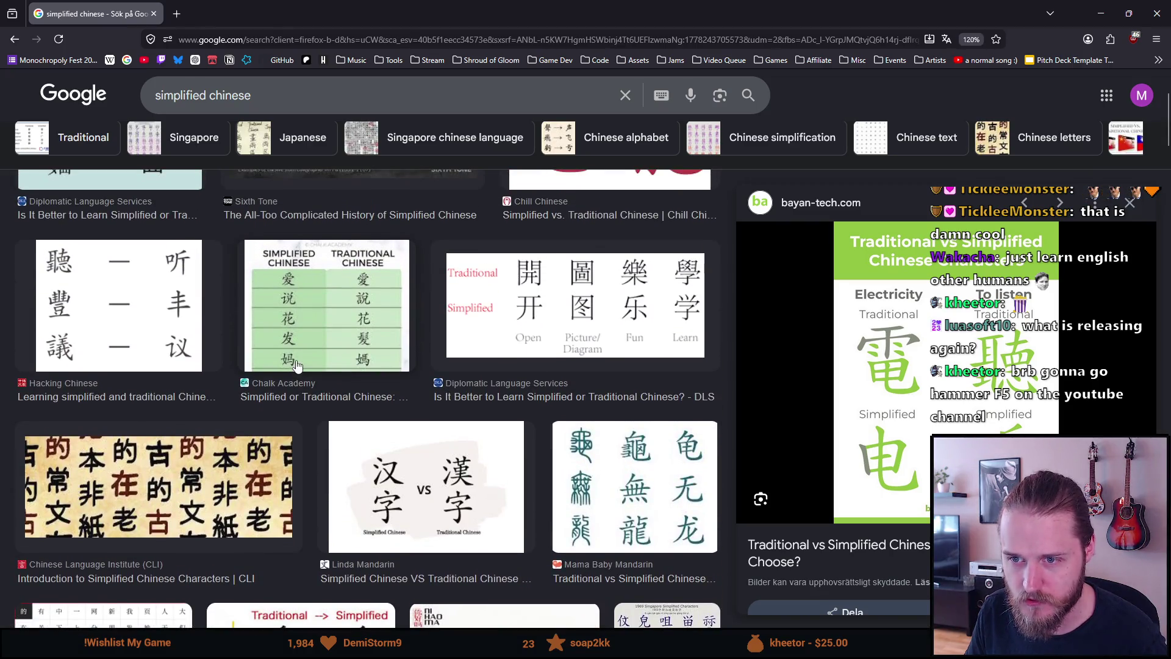
scroll(297, 366, up, 2)
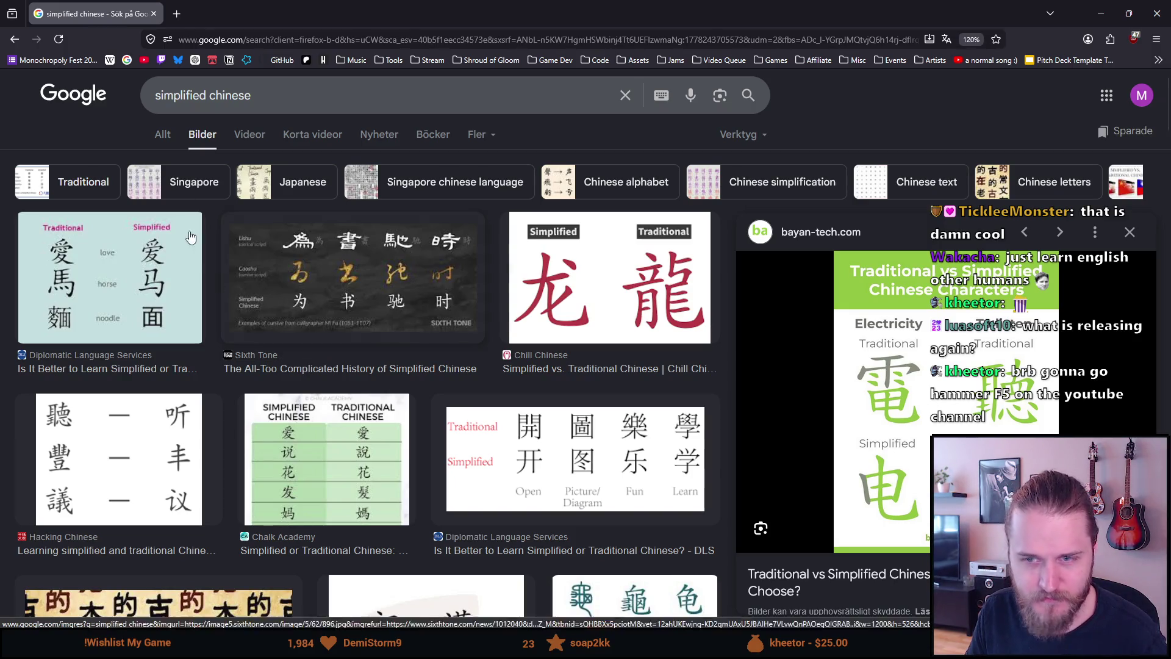
click(467, 62)
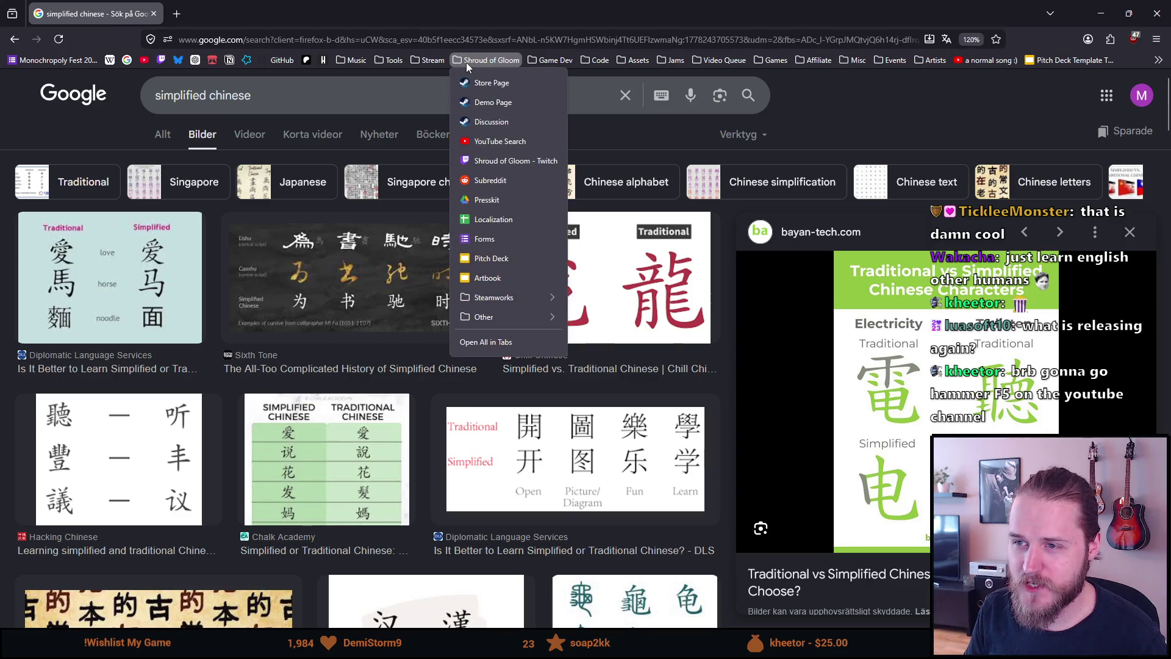
Open the Shroud of Gloom store page from bookmarks and select its title 阴霾笼罩
click(482, 83)
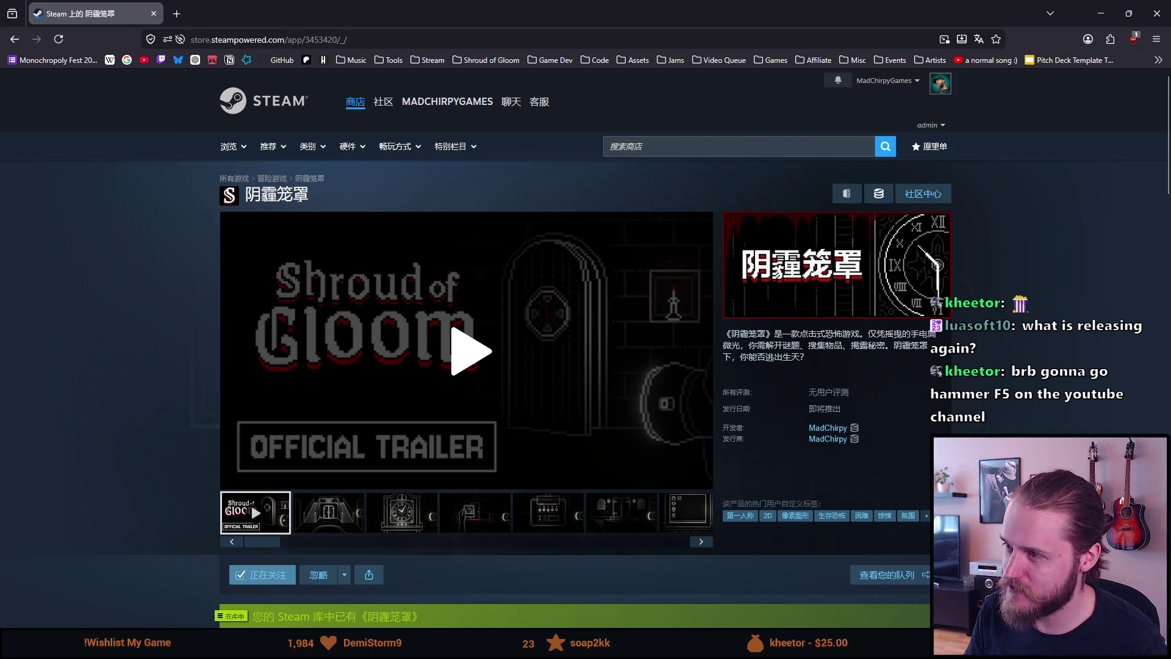
drag(308, 196, 245, 195)
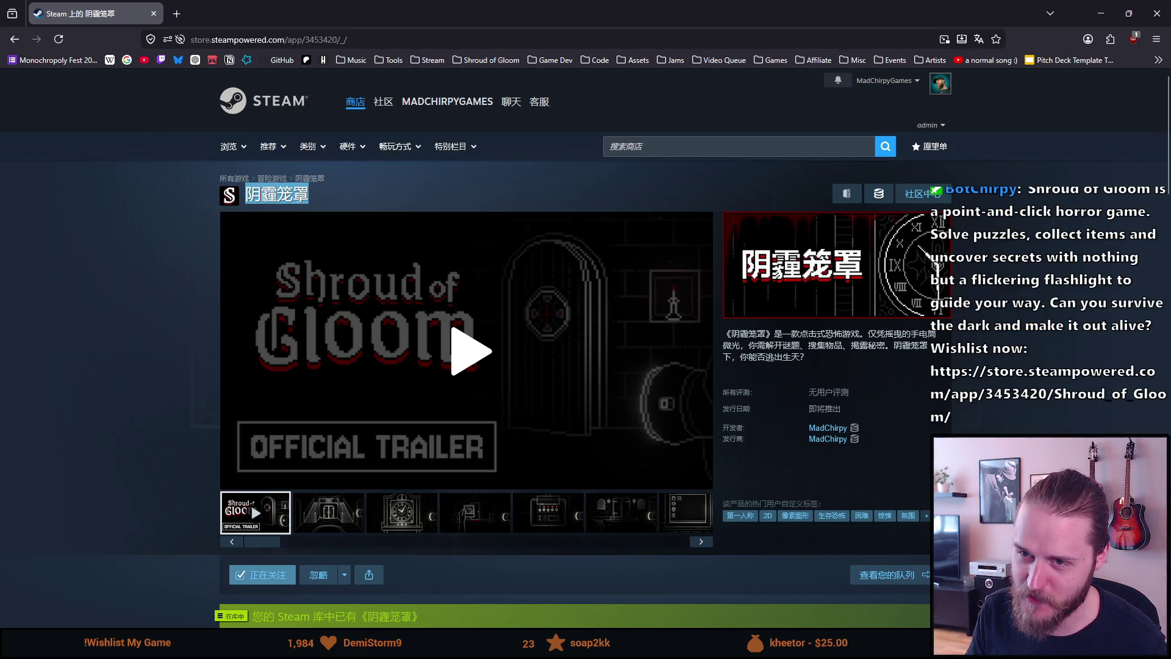
click(247, 195)
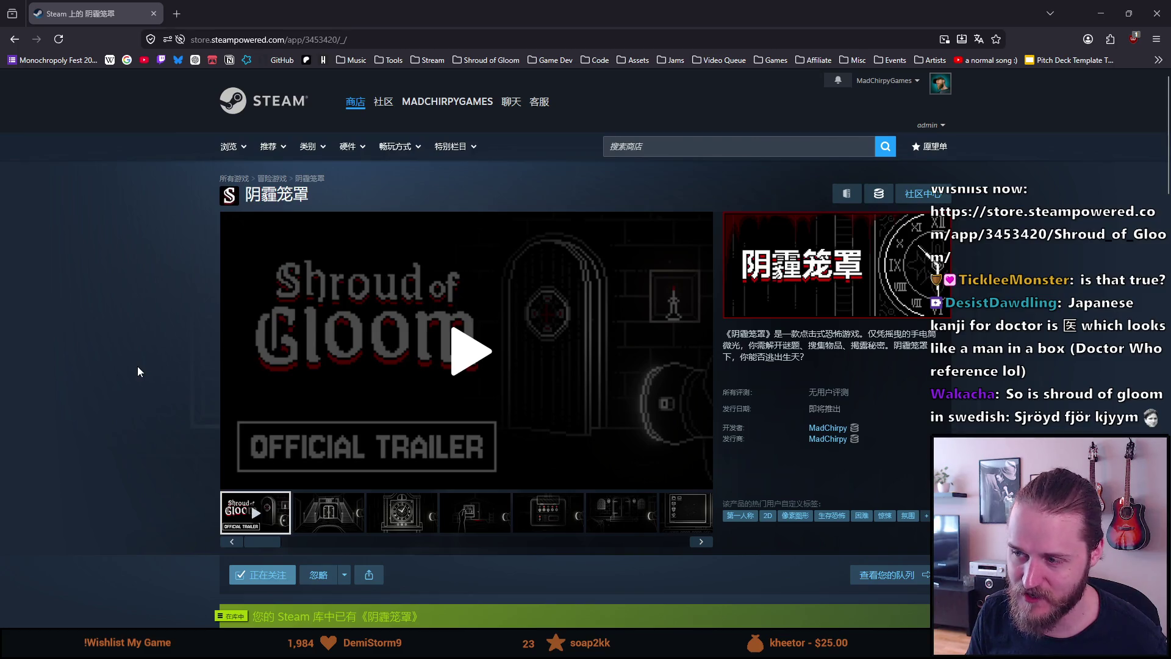
scroll(134, 366, down, 1)
scroll(134, 367, up, 1)
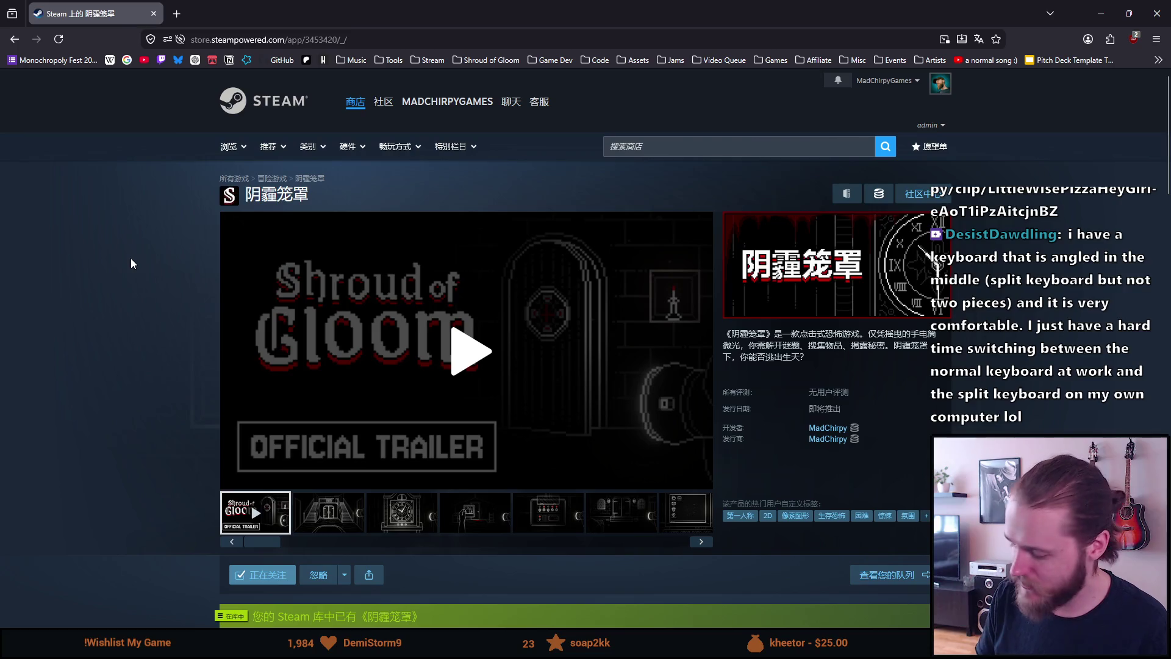
mouse_move(240, 349)
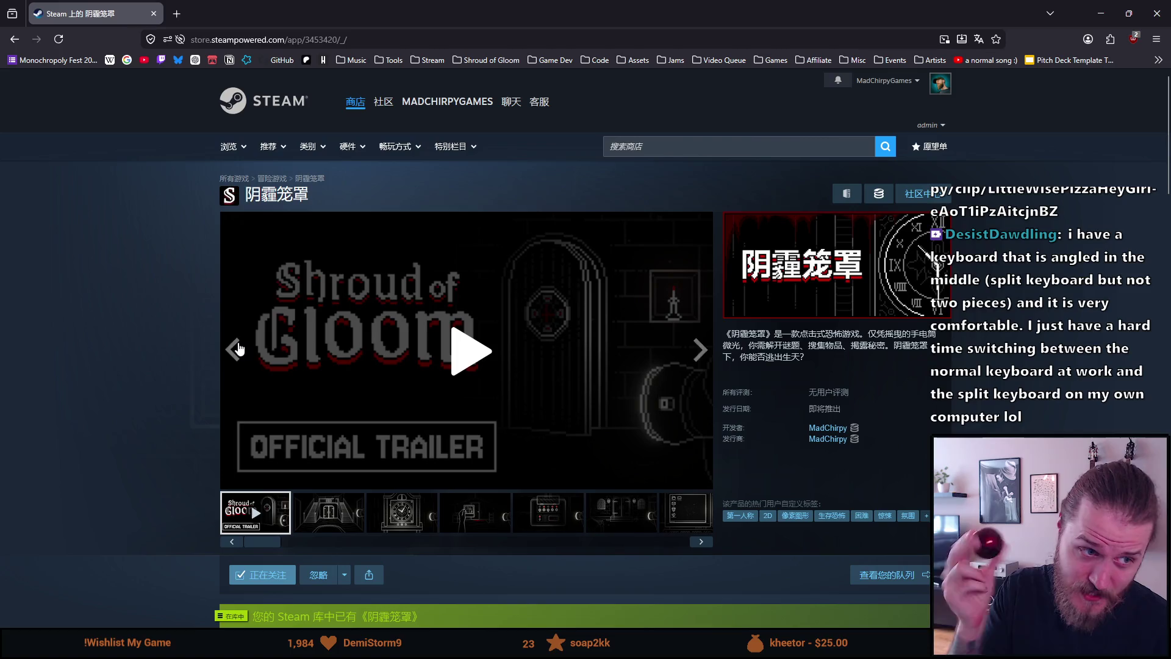
middle_click(238, 343)
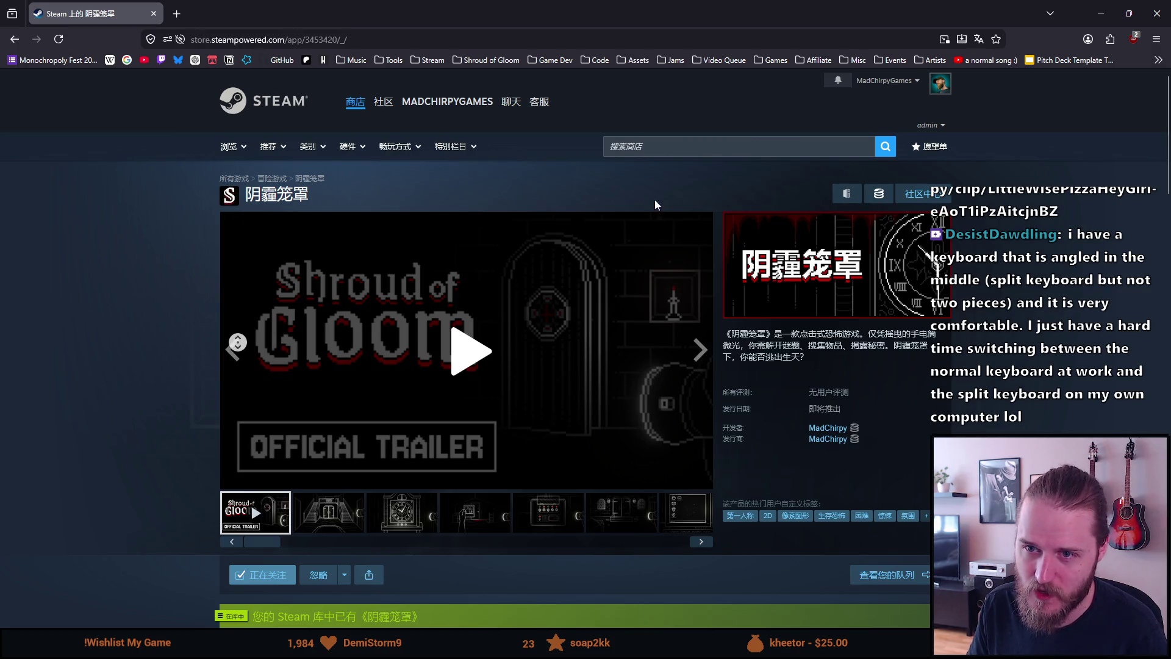
scroll(237, 342, down, 3)
scroll(238, 342, up, 3)
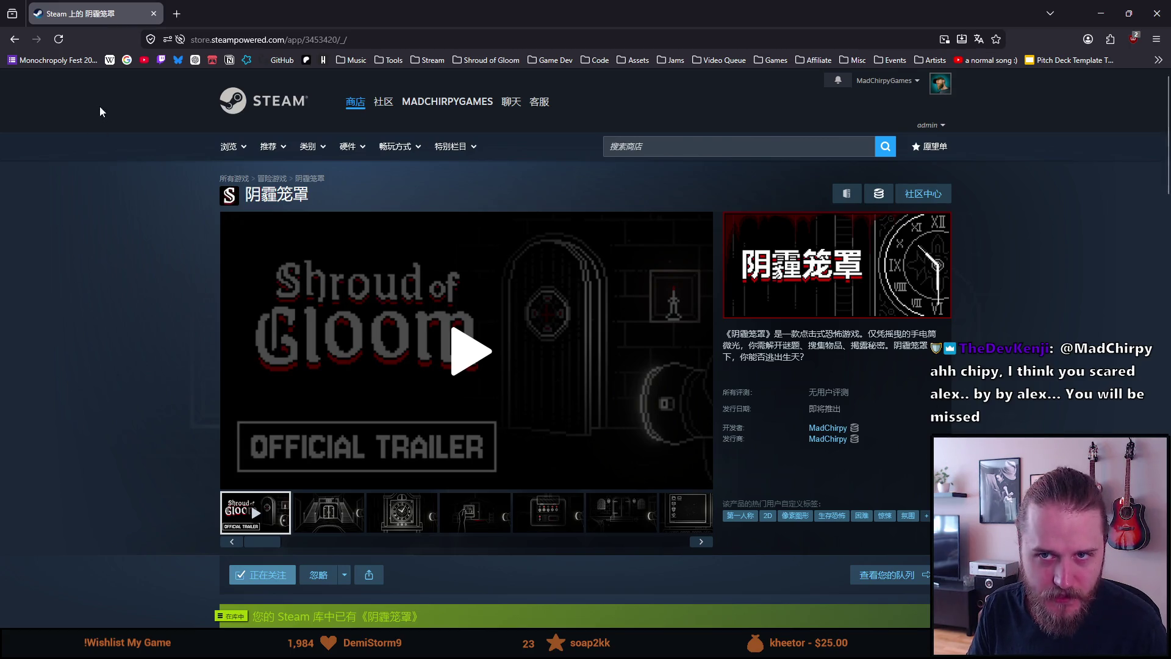
In a new tab, search 'kinesis advantage2' images and preview the Sono Sverige KB600LFQ listing
click(178, 12)
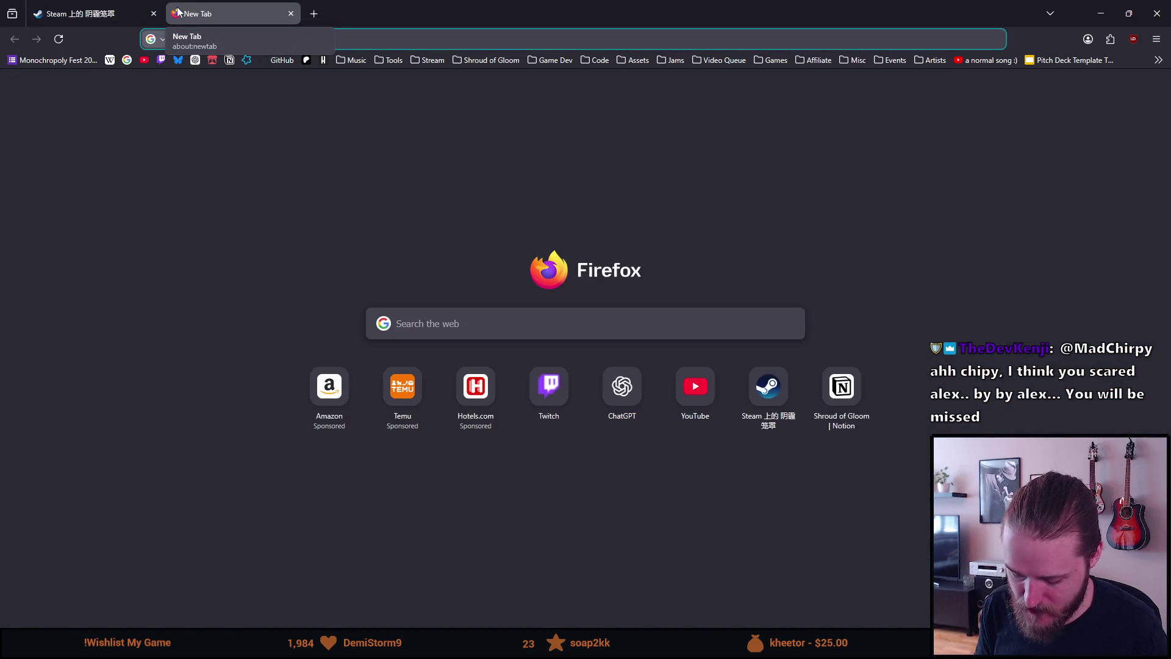
text(kinesis advantage2)
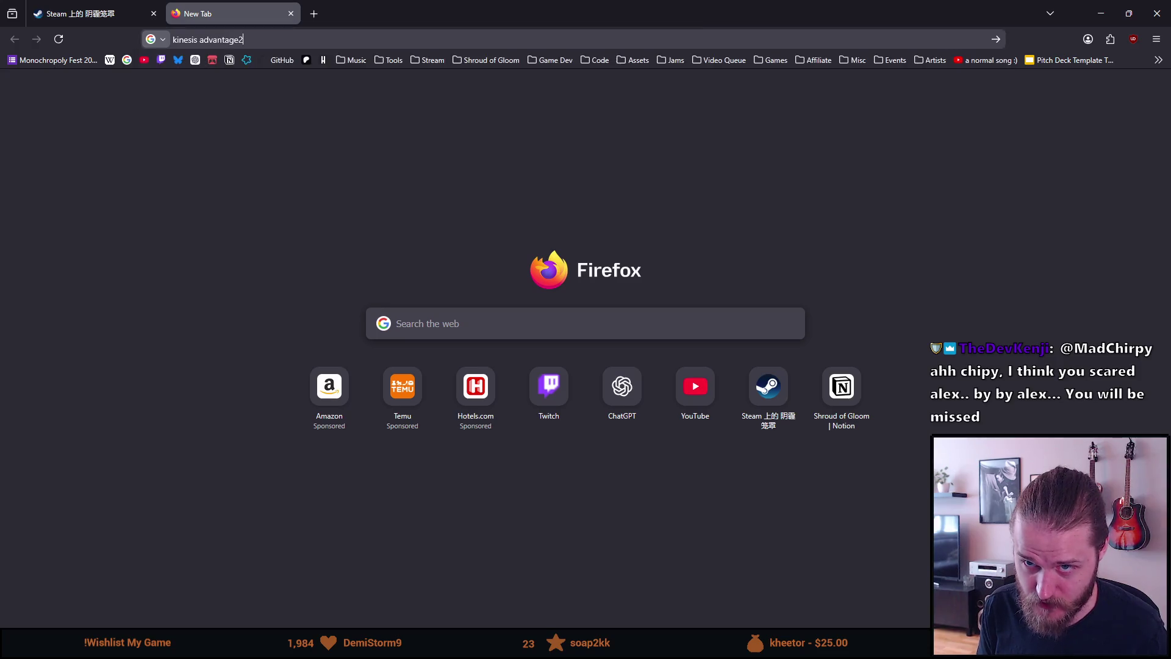
key(Return)
click(384, 153)
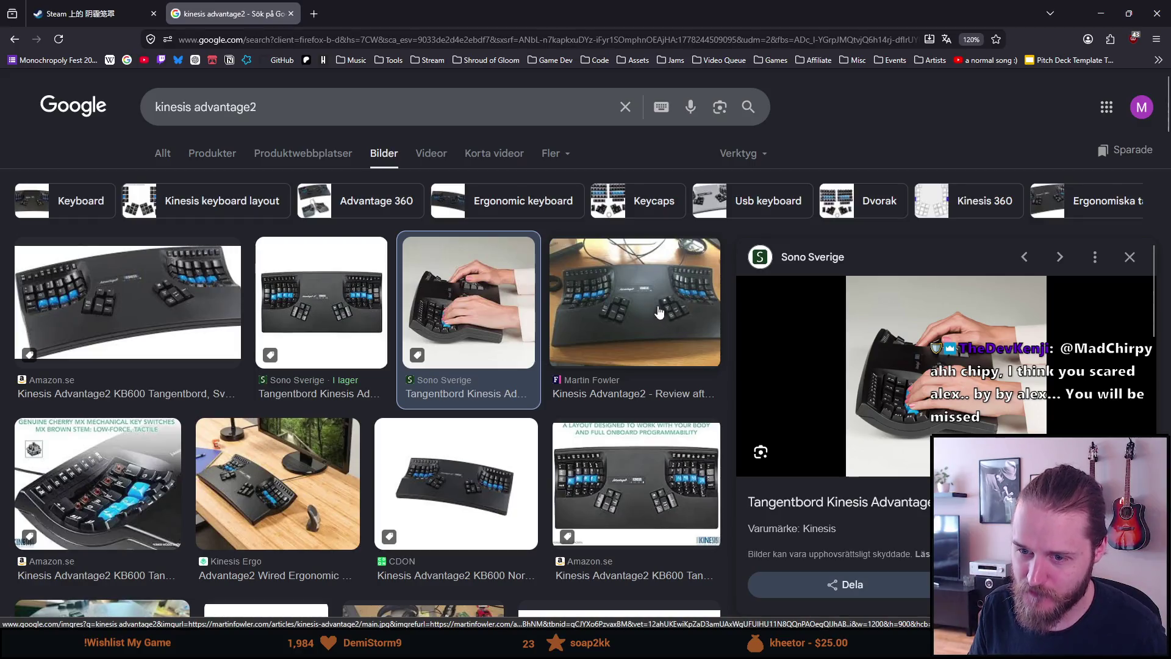
click(310, 308)
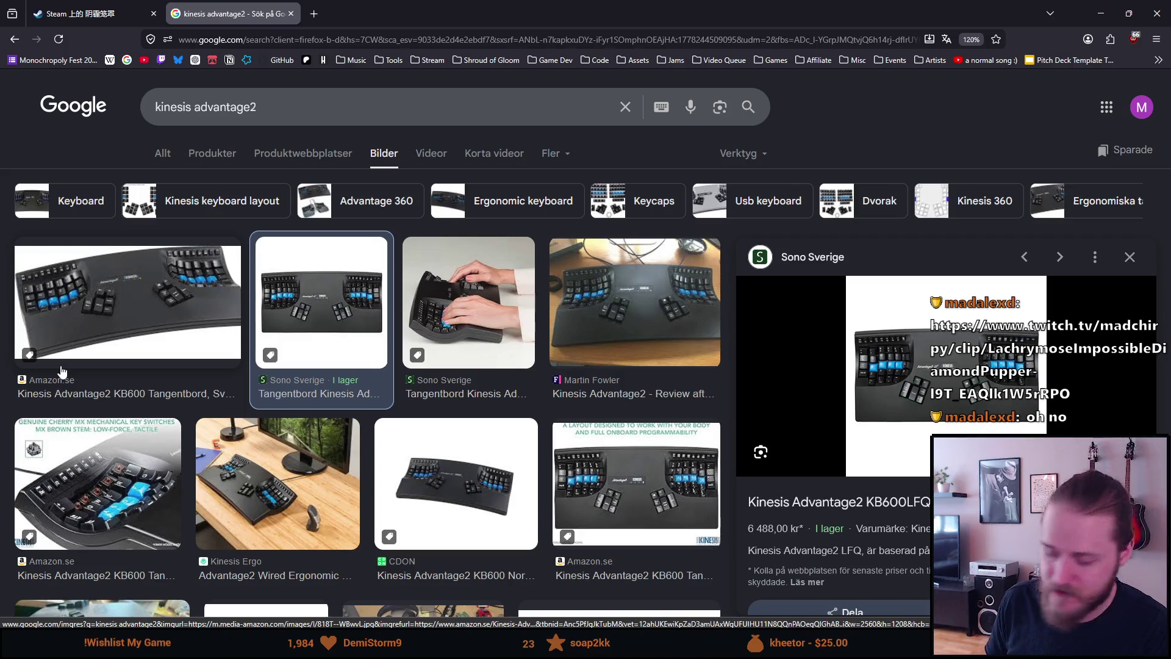
In a new tab, search 'kensington slimblade' images and scroll through the trackball results
click(314, 13)
text(kensington slimblad)
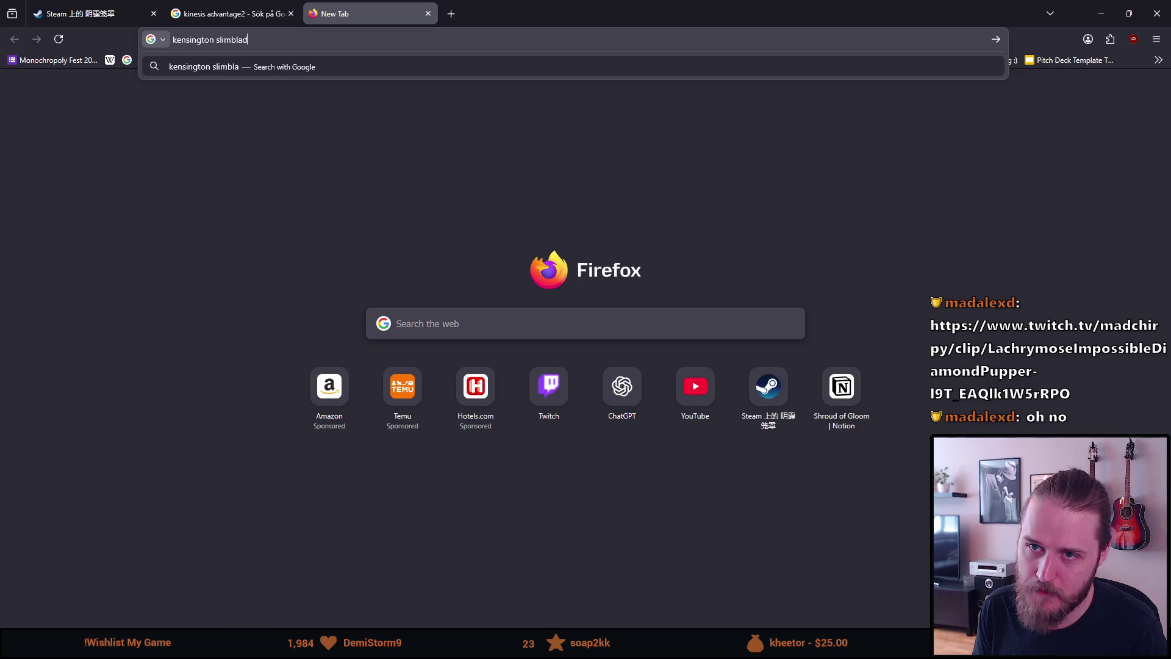
text(e)
key(Return)
click(386, 153)
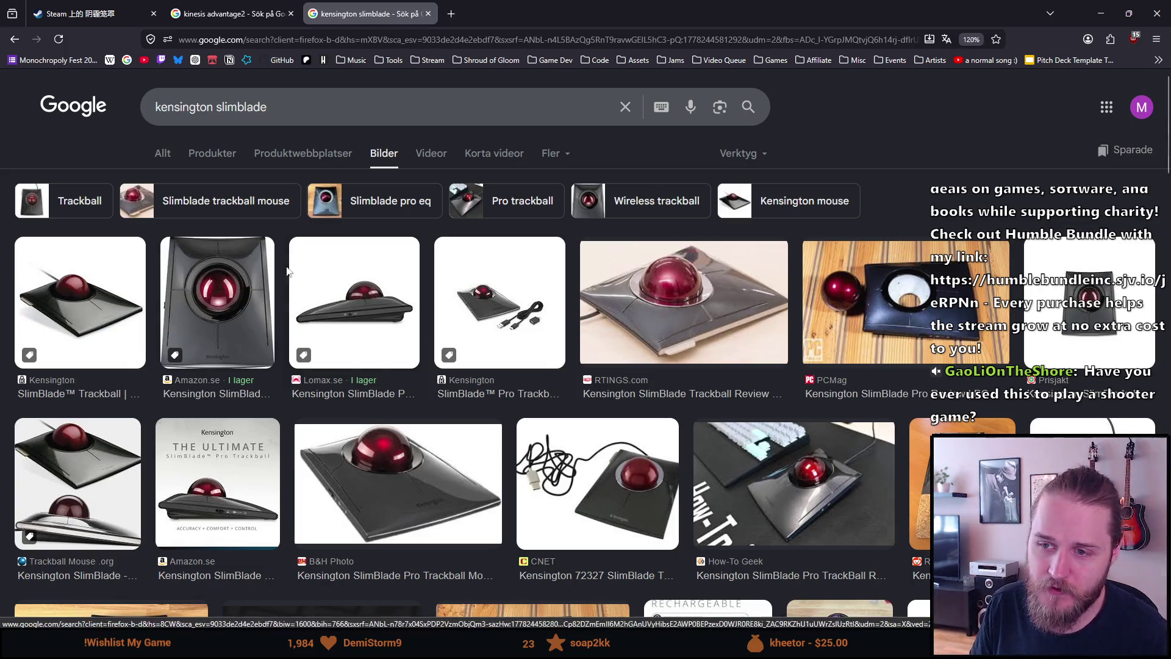
scroll(346, 373, down, 5)
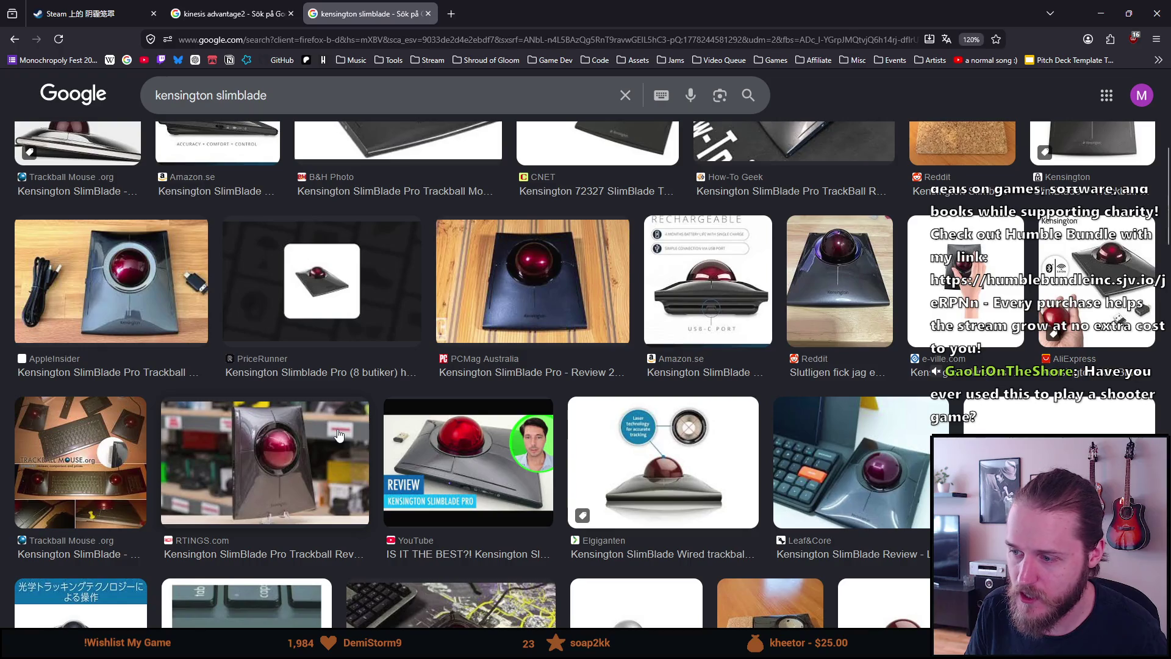
scroll(339, 436, down, 4)
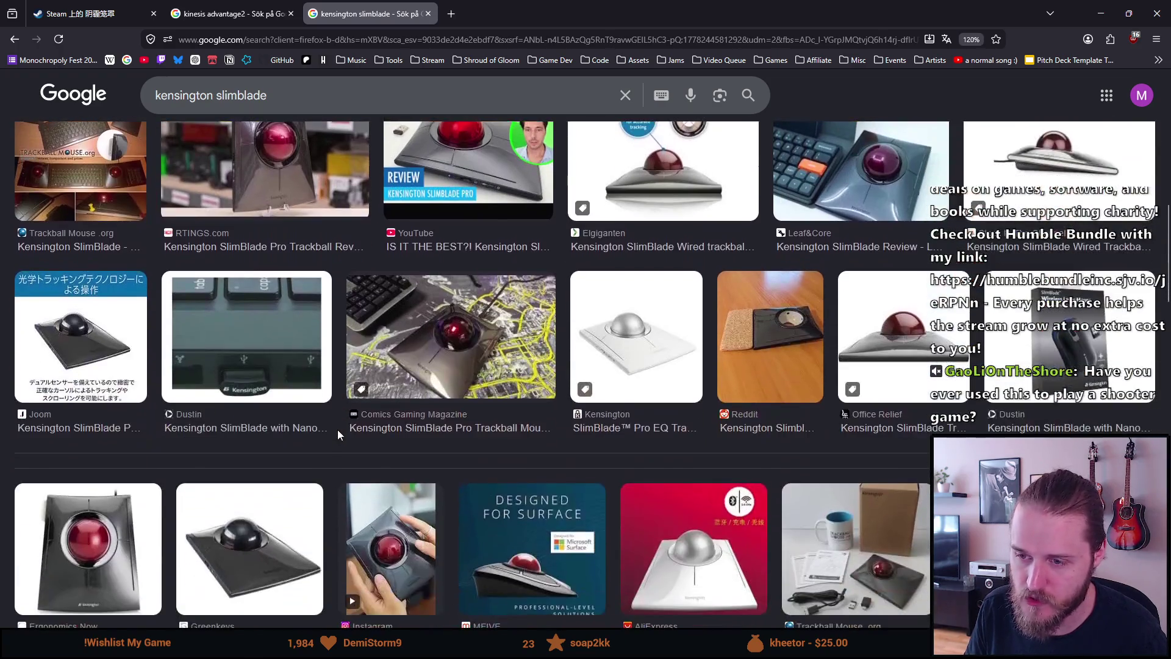
scroll(335, 431, down, 5)
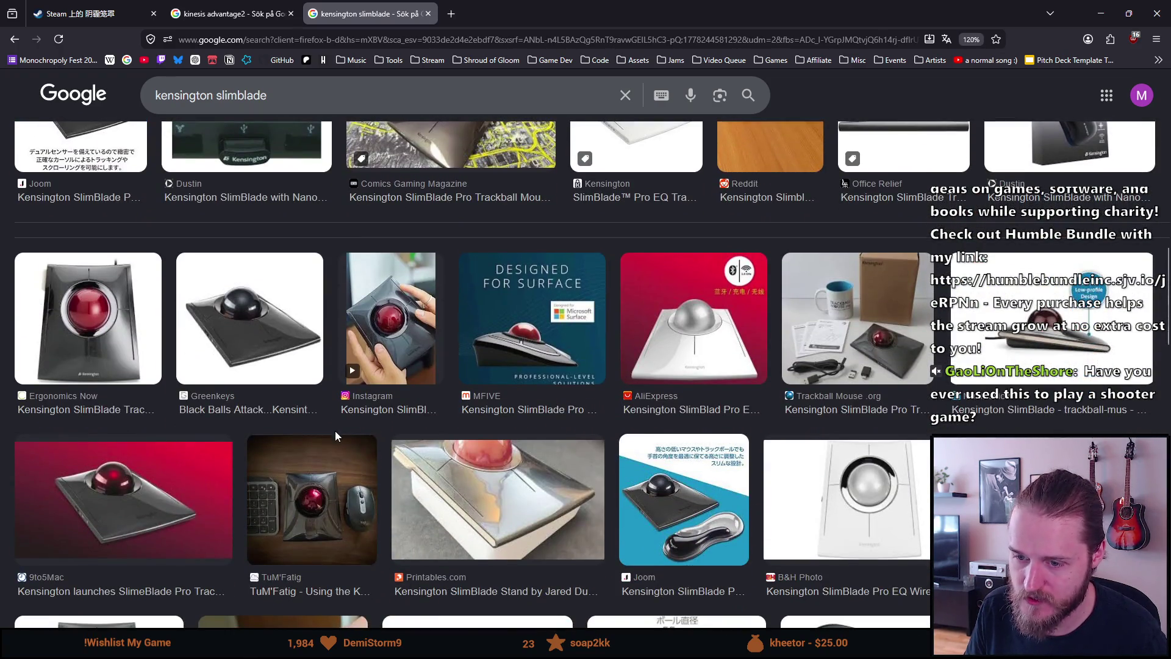
scroll(335, 430, up, 15)
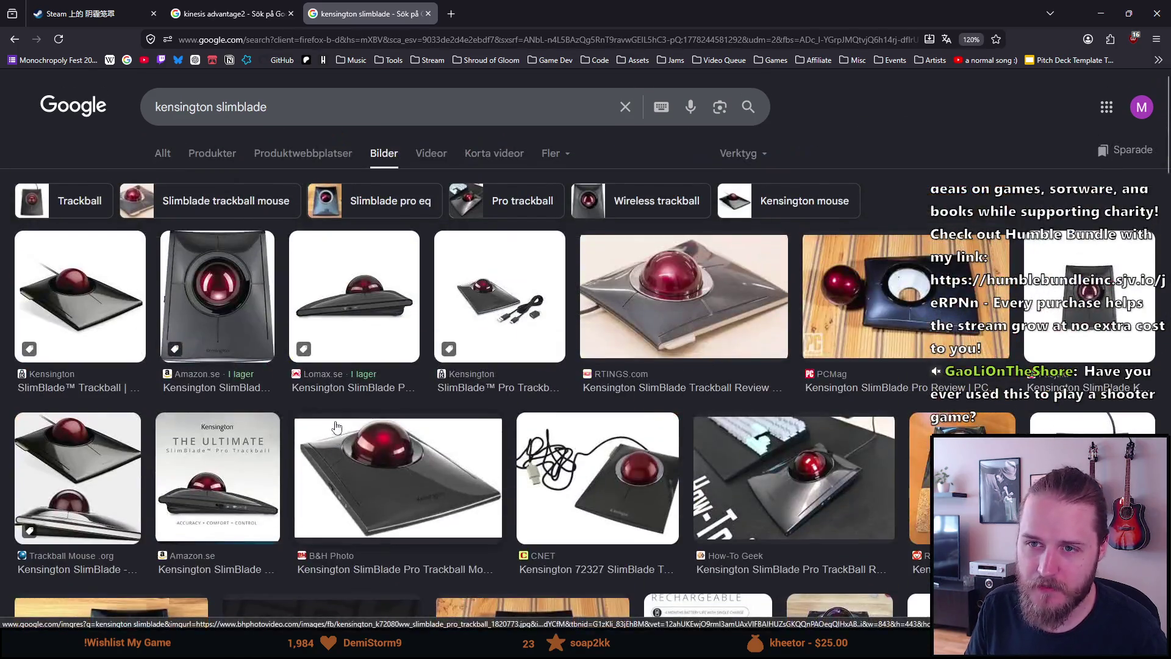
click(295, 39)
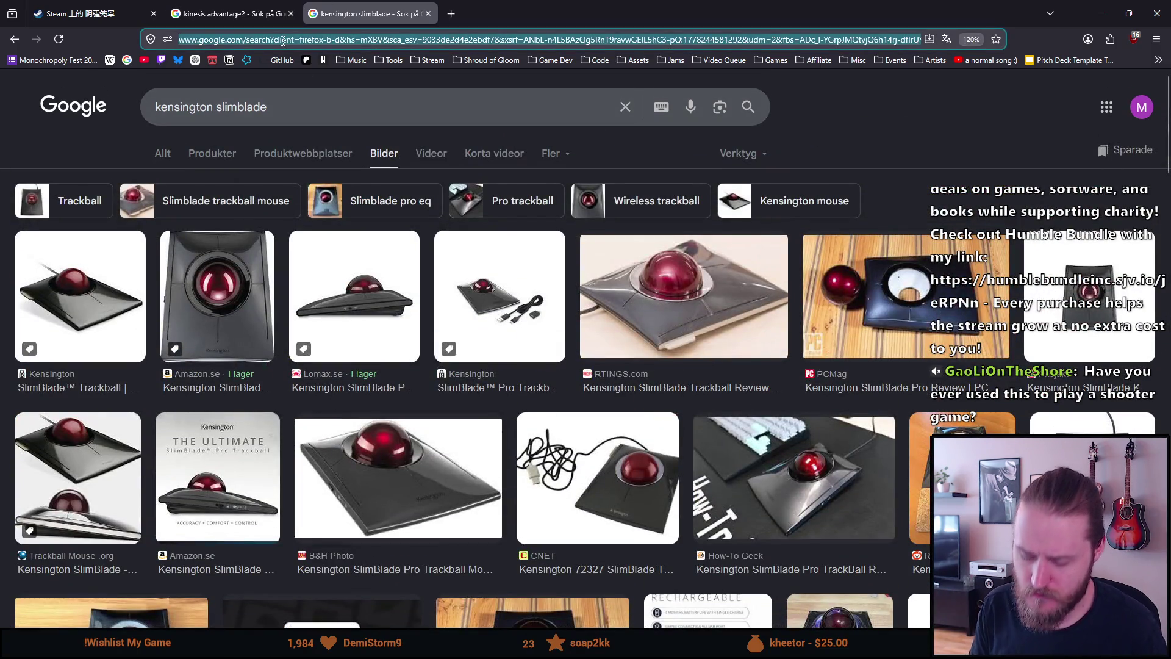
Search Google Images for 'kensington trackball', preview the Kensington Expert Mouse Wireless result, then close that search
text(kensington)
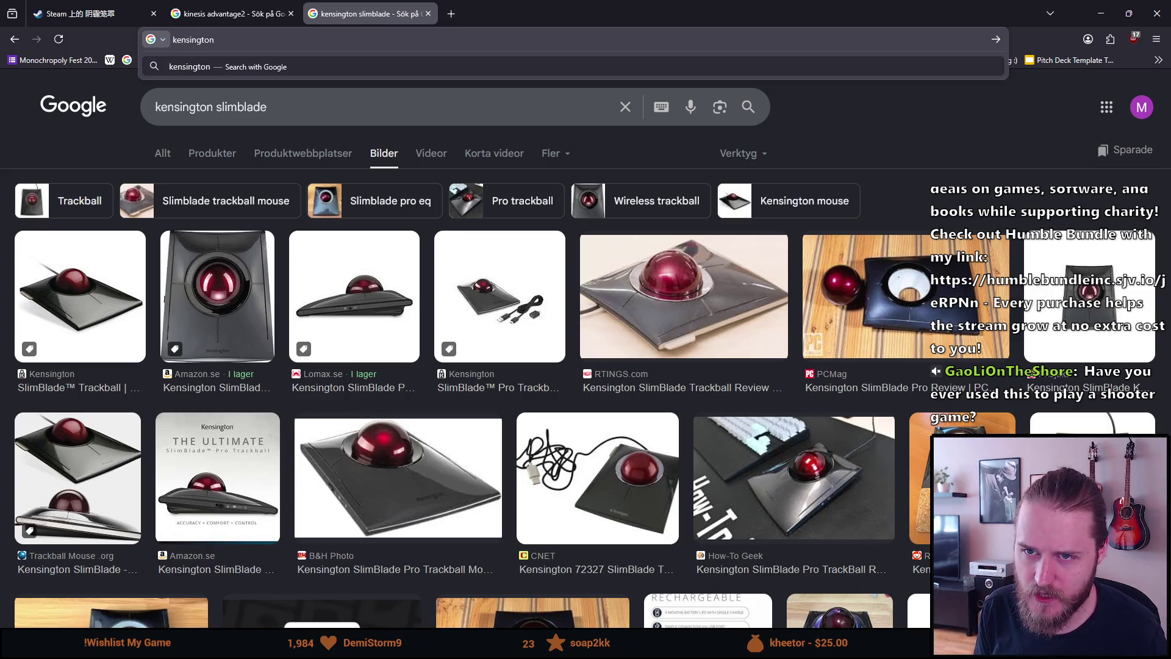
text( trackbal)
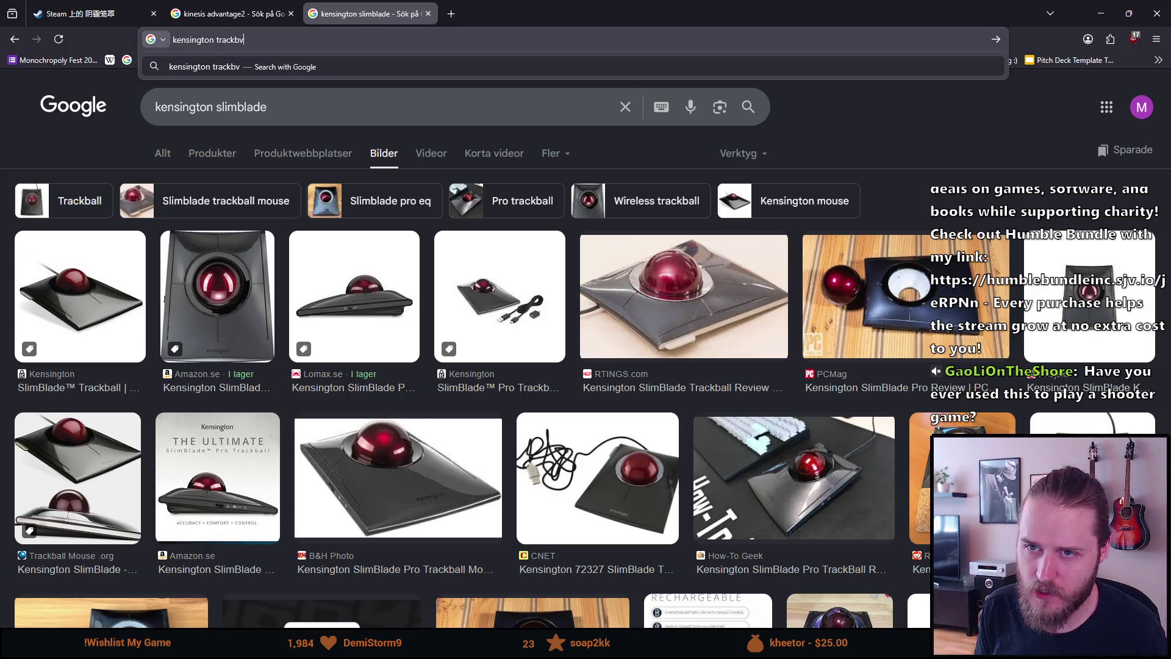
text(l)
key(Return)
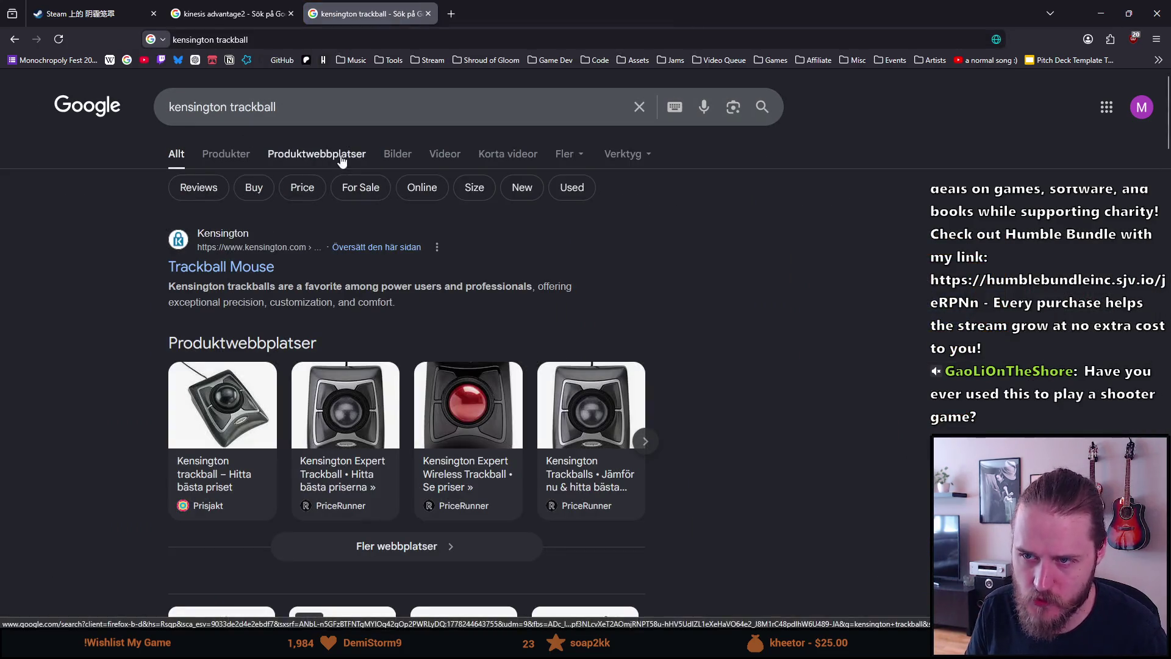
click(390, 154)
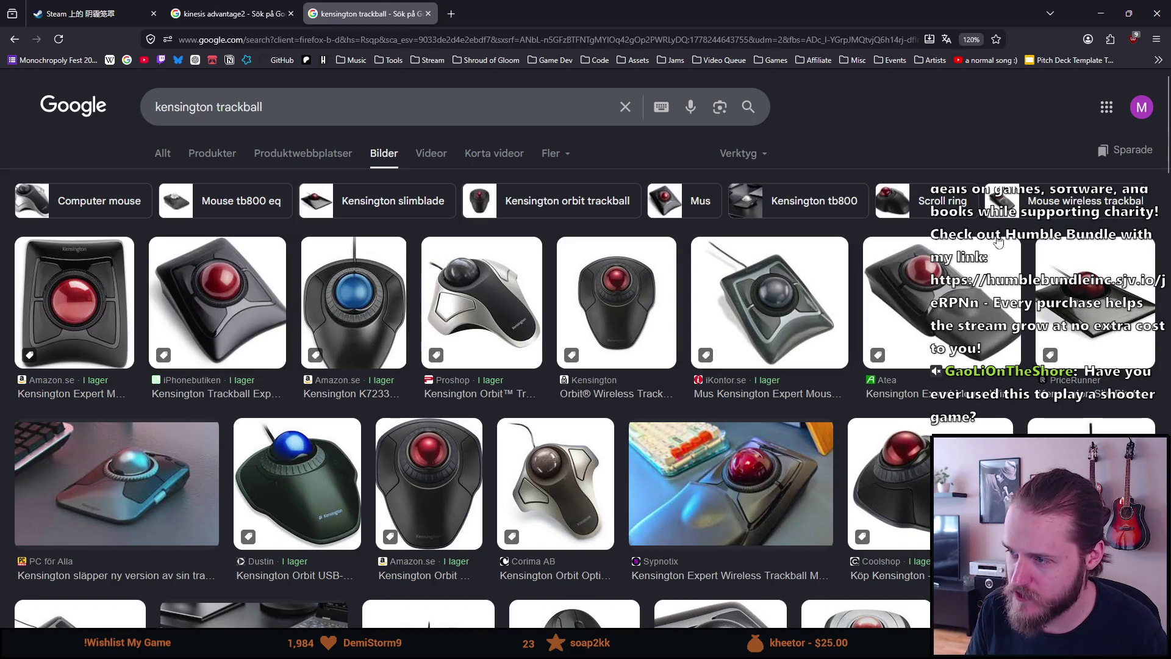
click(953, 294)
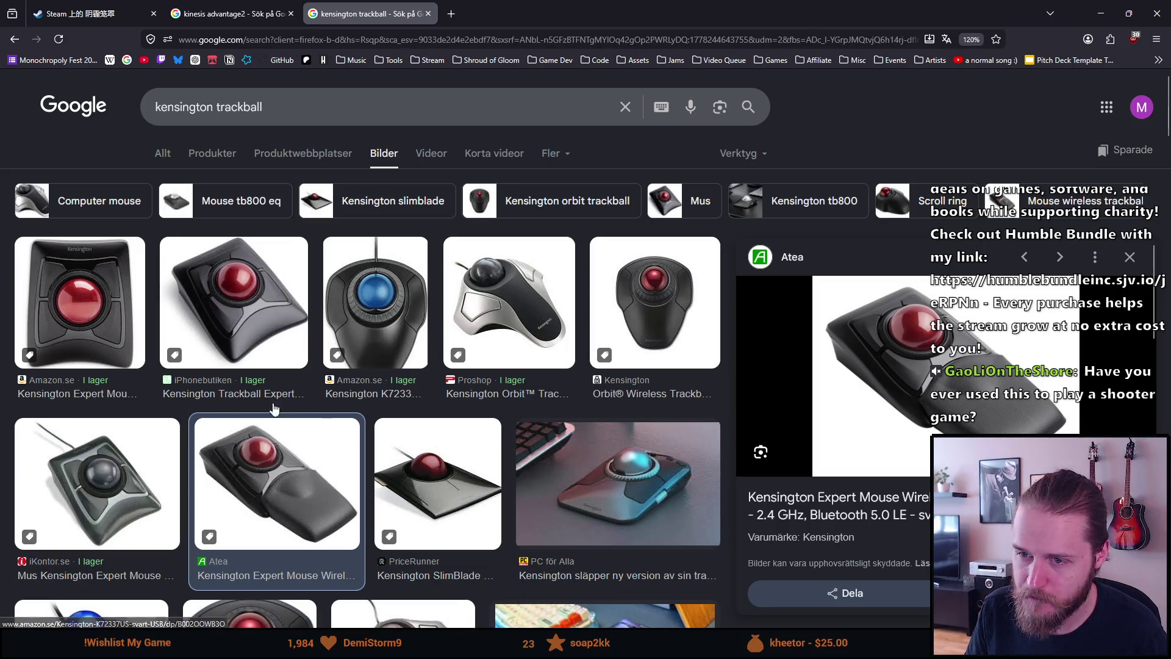
scroll(174, 558, down, 3)
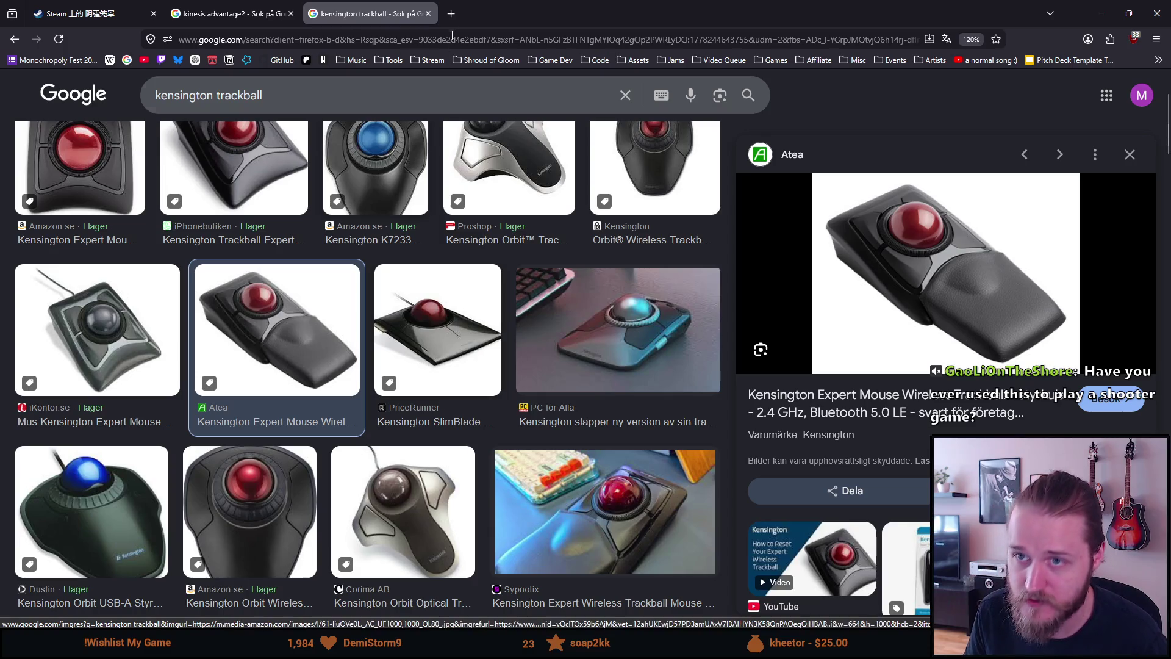
click(428, 14)
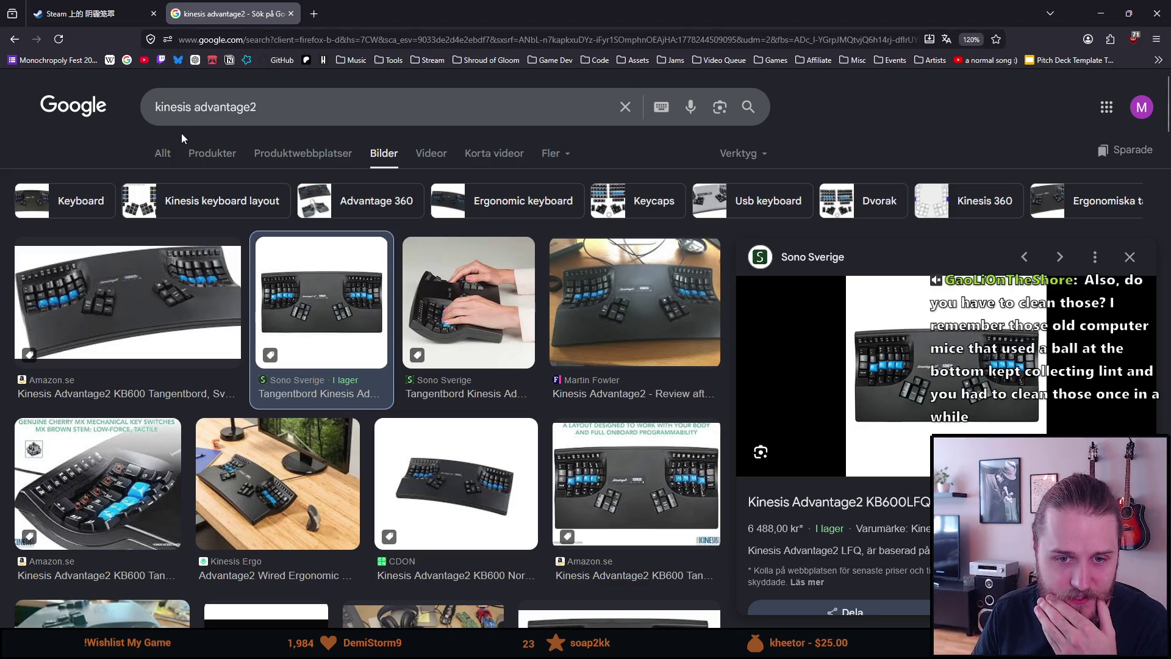
Preview the first Kinesis Advantage2 image, then close the kinesis advantage2 search to reveal the Steam page
click(160, 324)
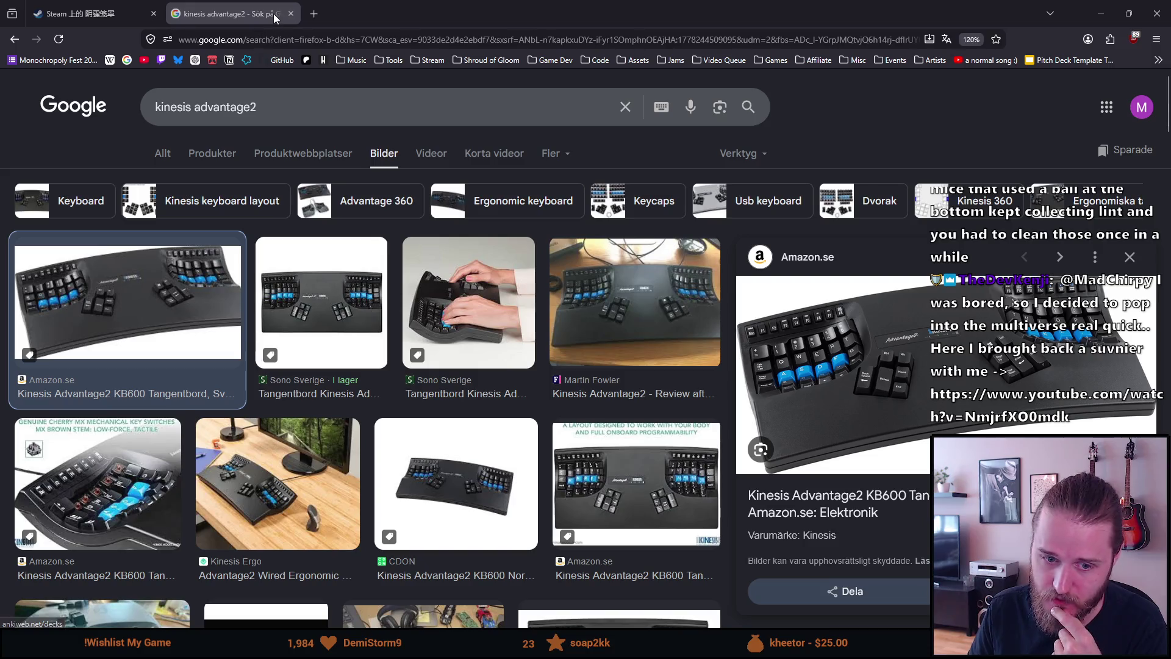
click(291, 14)
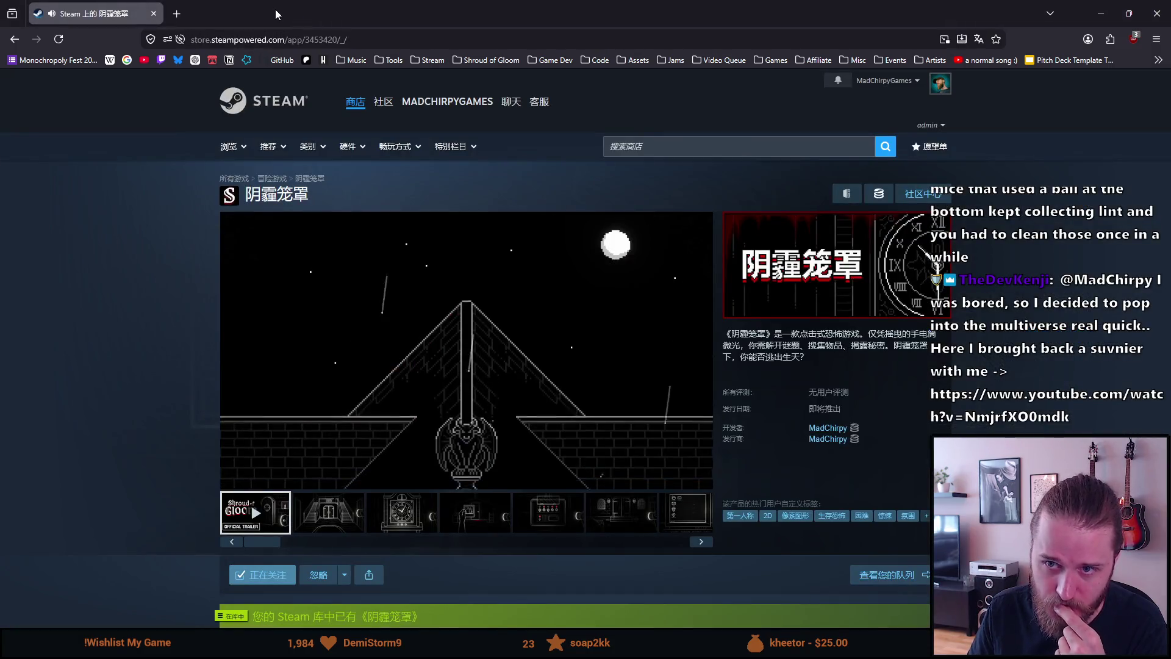
Pause the 阴霾笼罩 store trailer at 0:01 on the arched-windows scene
click(308, 322)
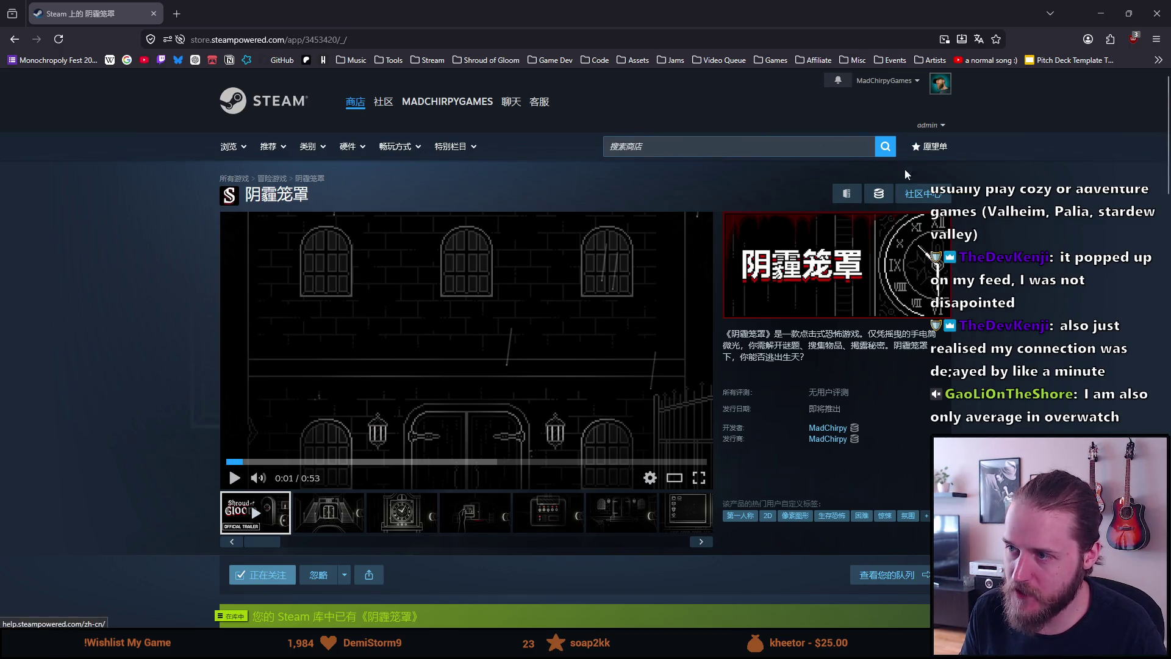
Change the Steam store language from Simplified Chinese to English and reopen the Shroud of Gloom page
click(901, 86)
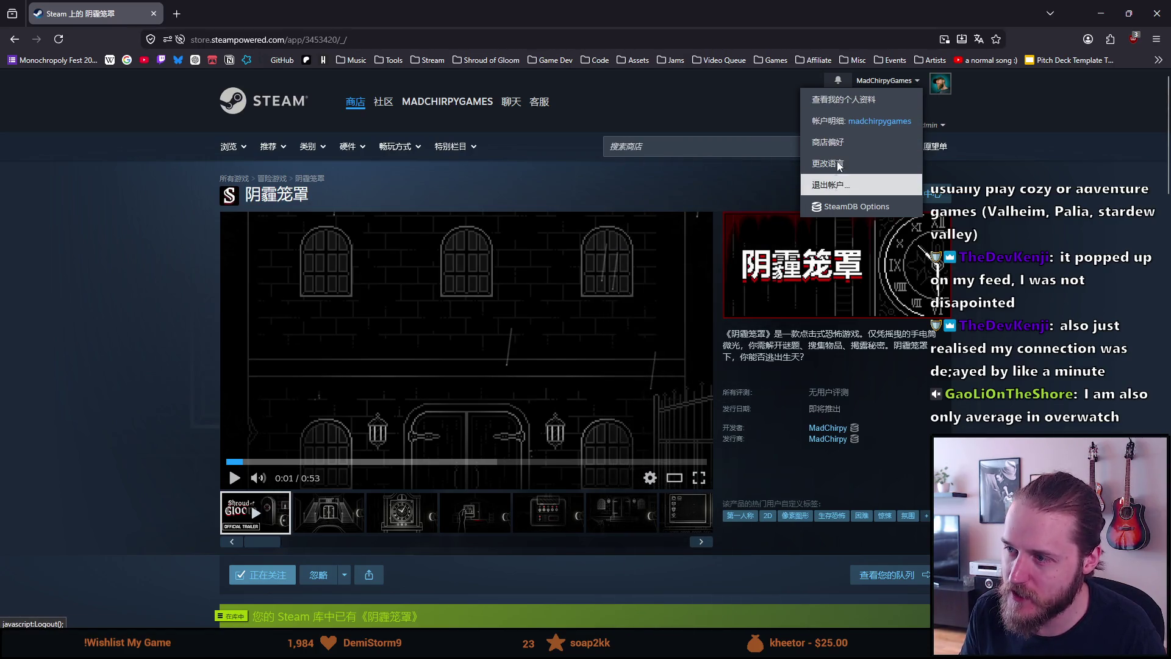
mouse_move(839, 166)
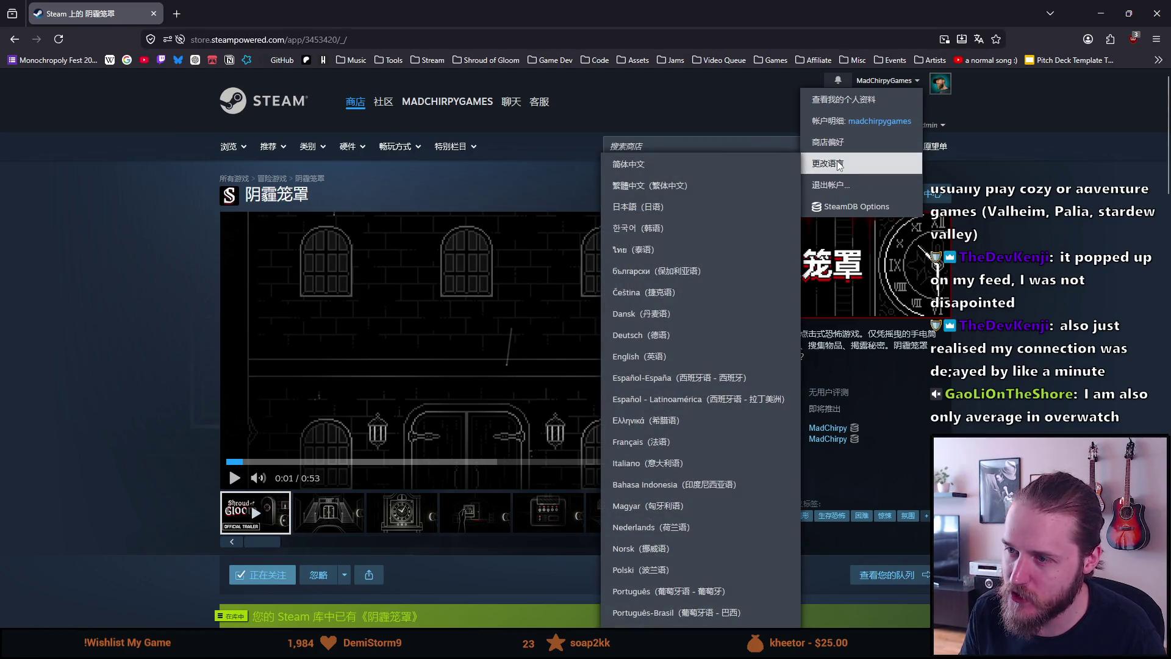
click(639, 356)
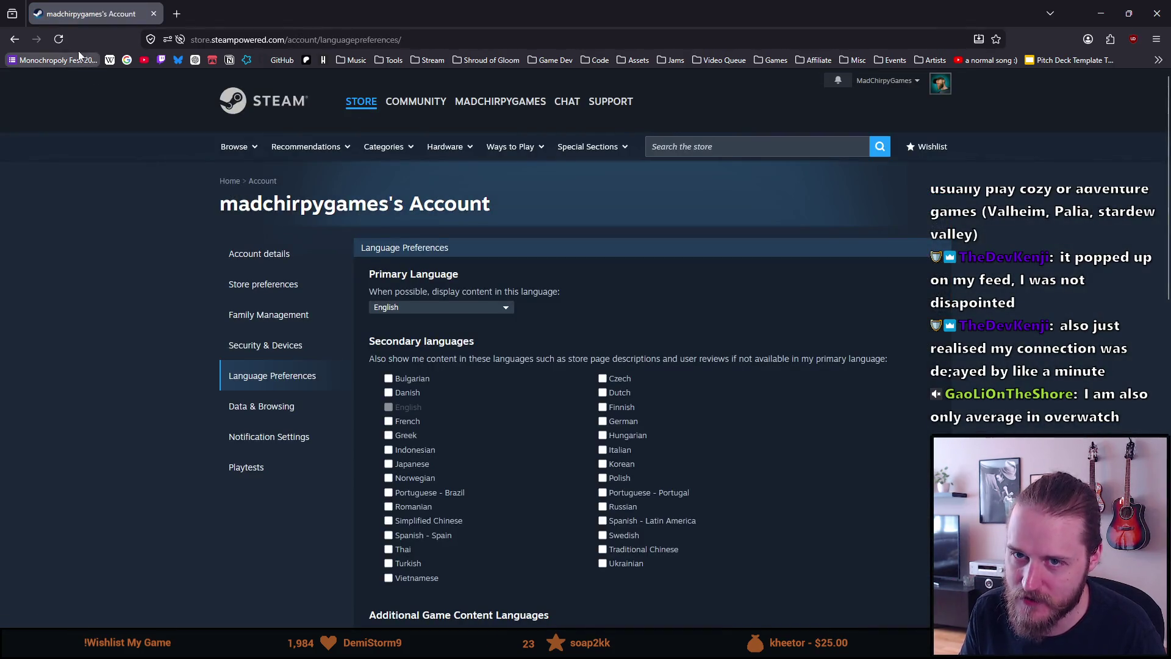
click(472, 62)
click(476, 80)
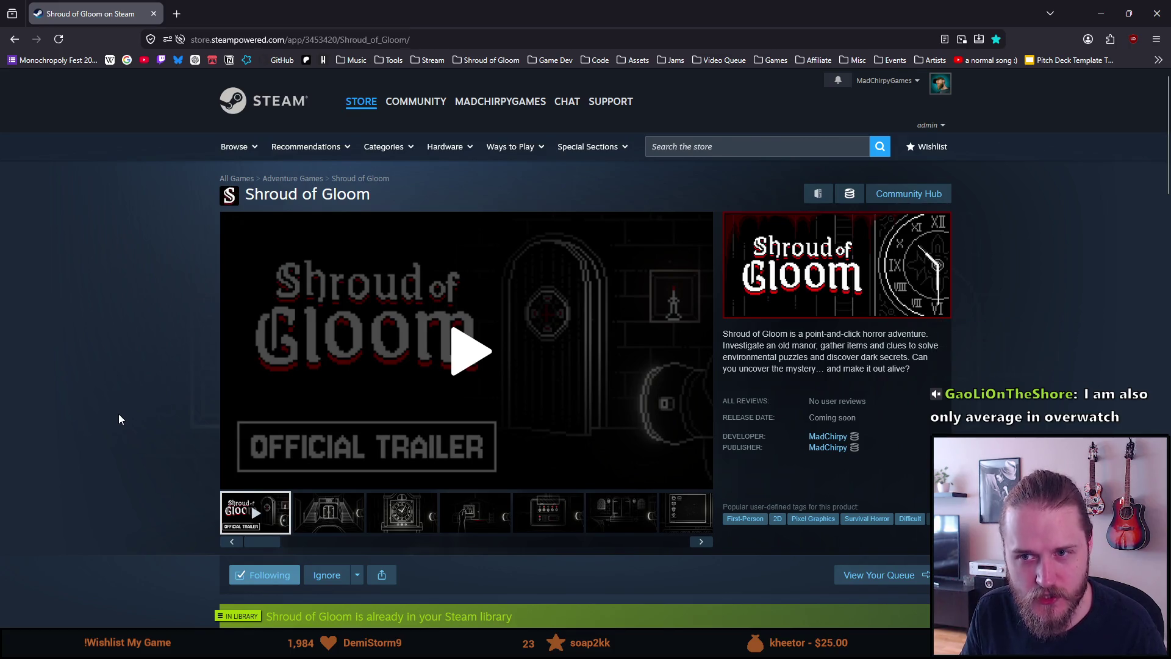
scroll(120, 415, down, 1)
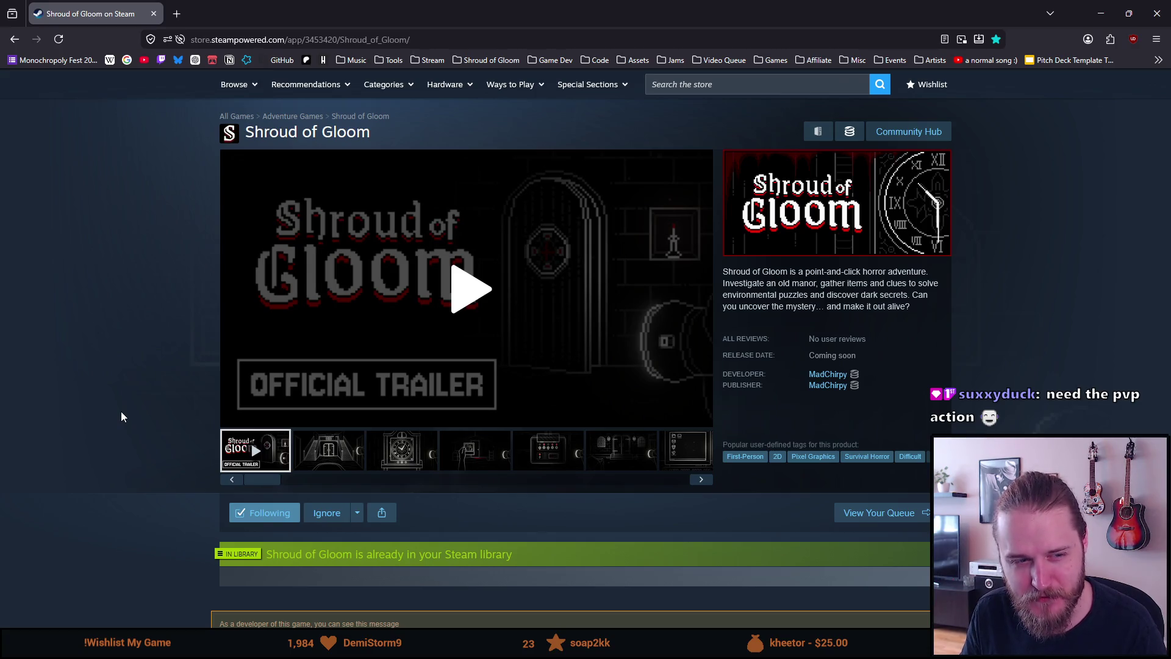
scroll(125, 417, up, 1)
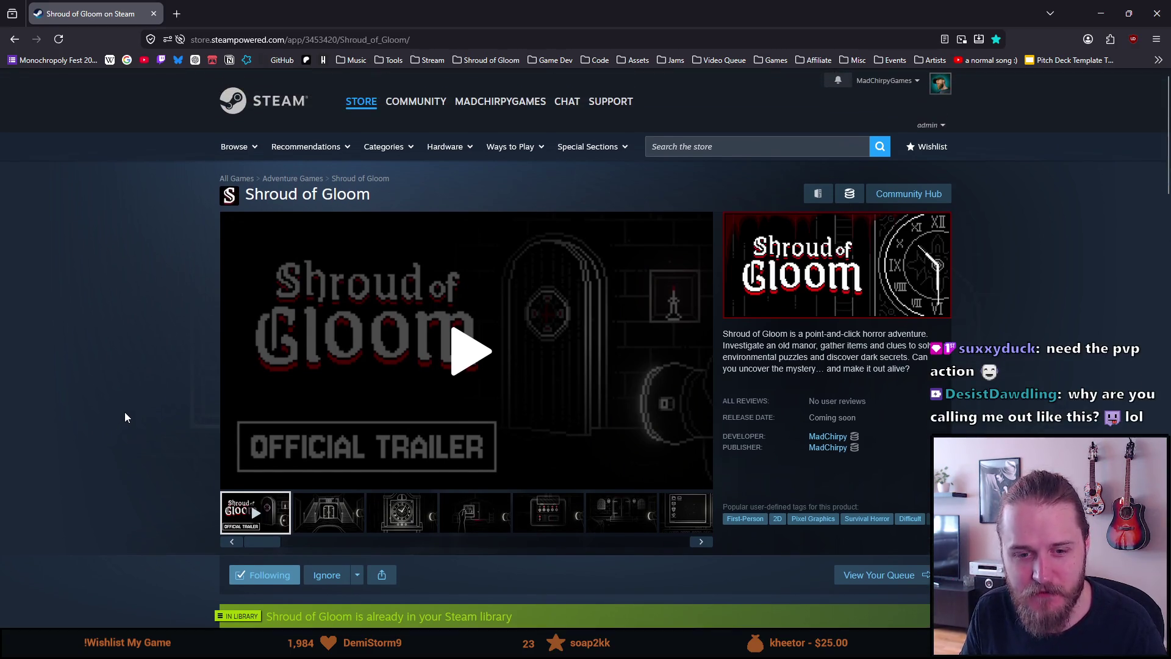
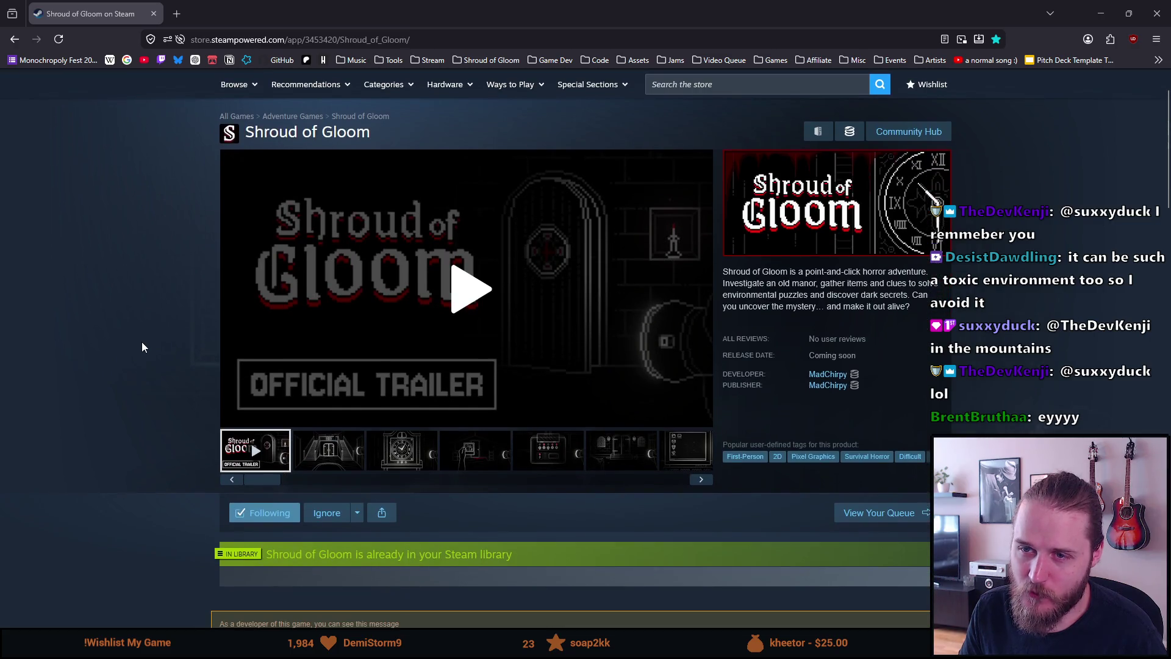
Return to Aseprite, zoom and pan onto the left arch's rim, and select the dark grey colour
scroll(142, 343, up, 2)
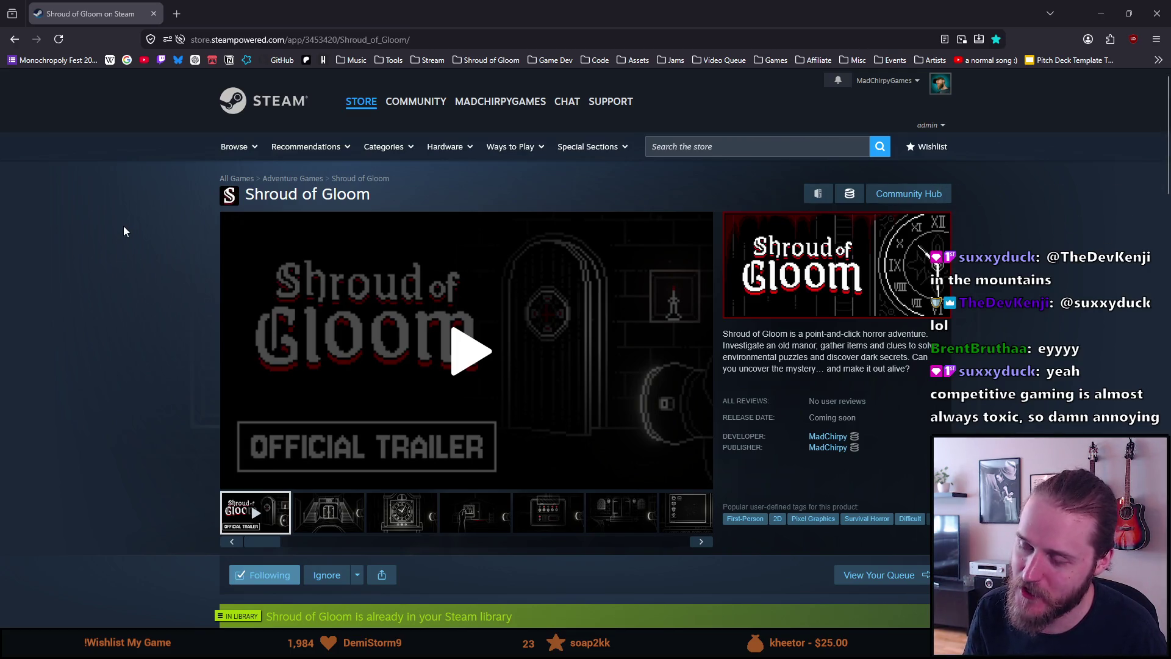
scroll(104, 240, down, 3)
scroll(105, 240, up, 3)
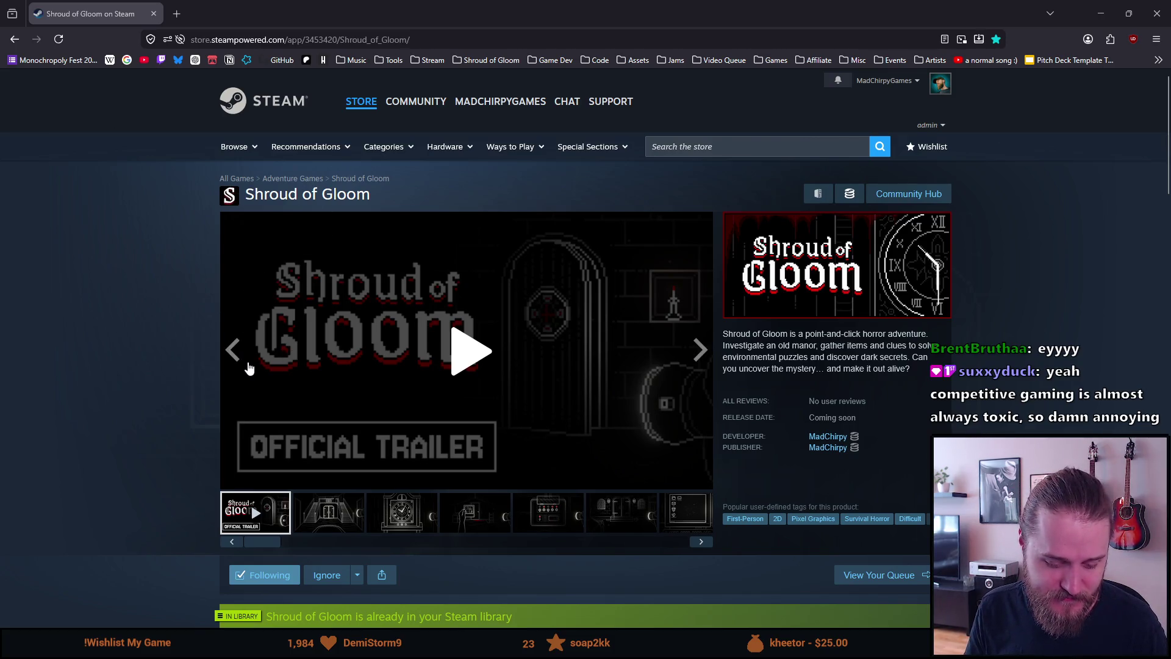
key(alt+Tab)
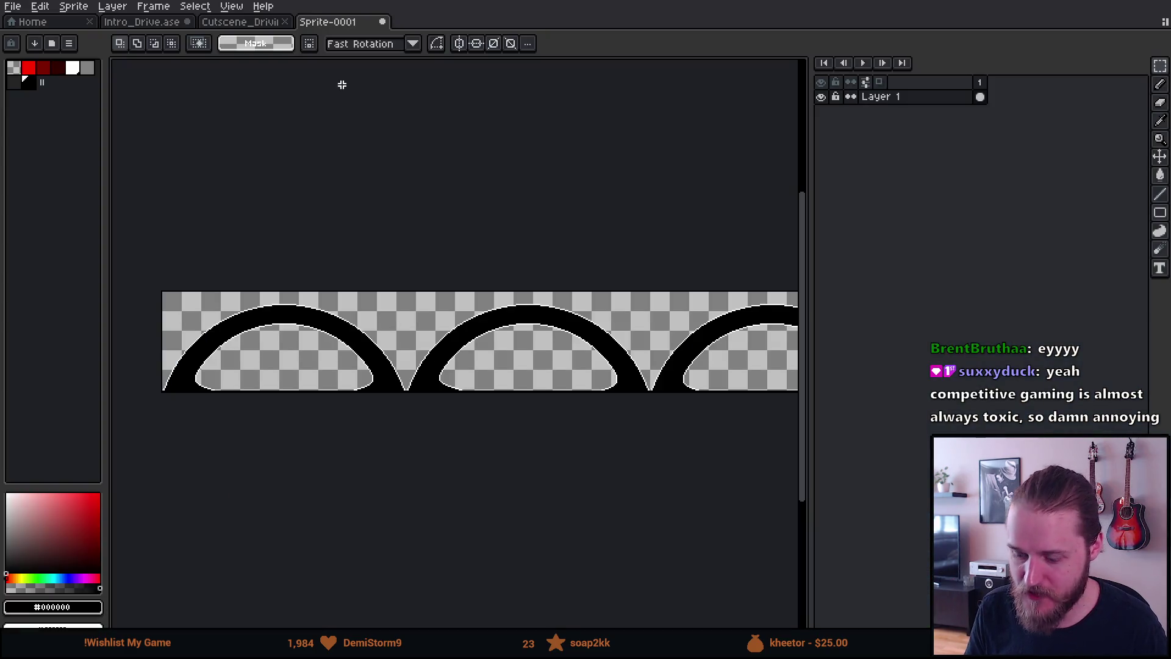
scroll(146, 336, down, 1)
scroll(156, 352, up, 4)
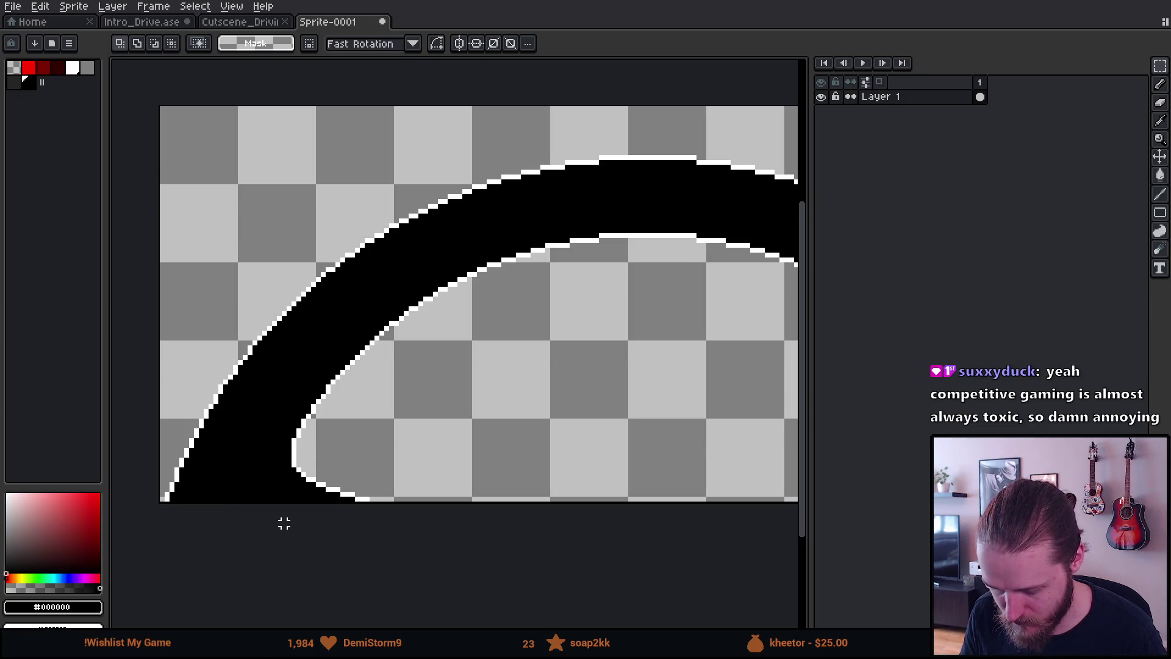
scroll(284, 524, down, 1)
scroll(323, 528, down, 1)
mouse_move(489, 517)
mouse_down()
mouse_move(186, 457)
mouse_move(486, 497)
mouse_up()
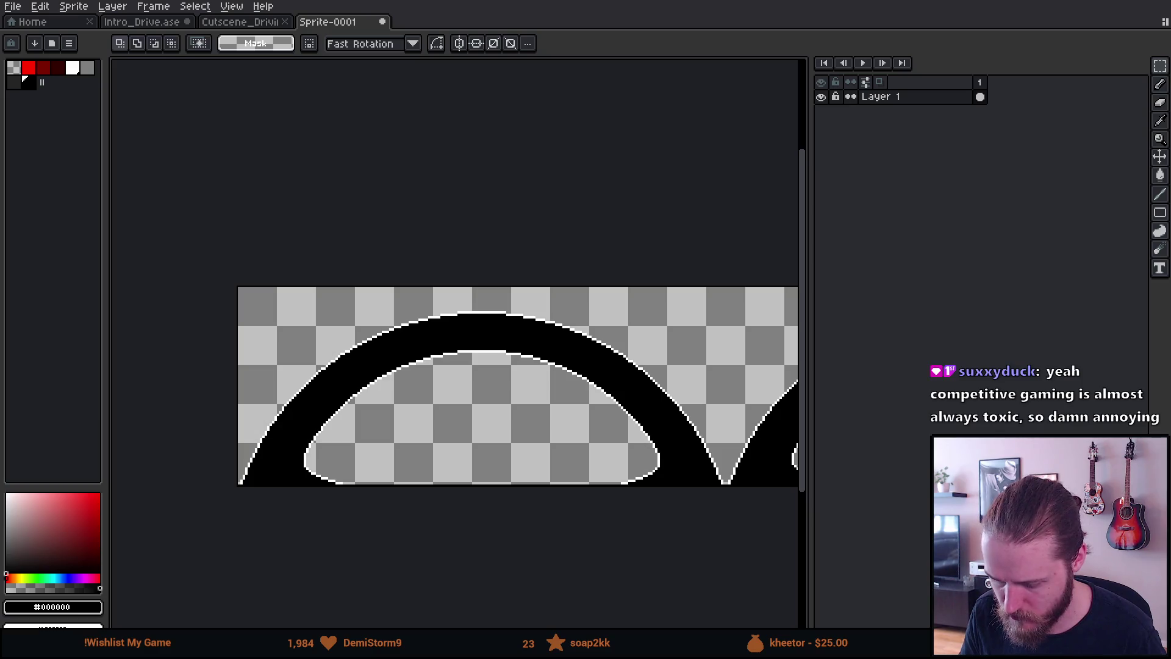
scroll(336, 353, up, 3)
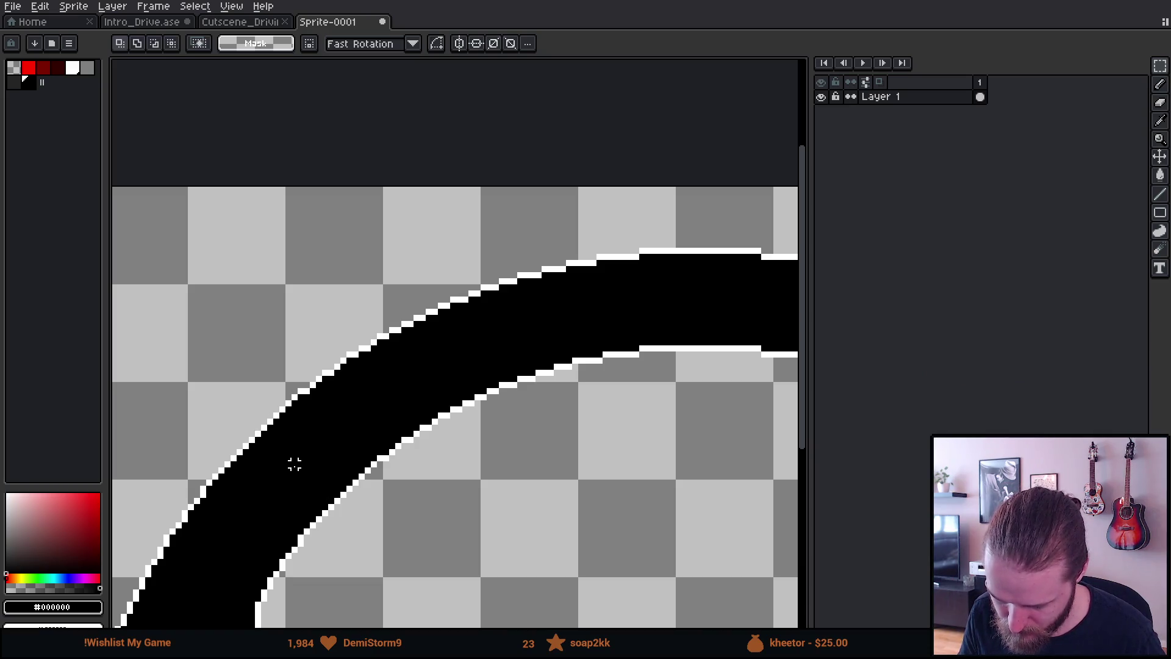
click(16, 83)
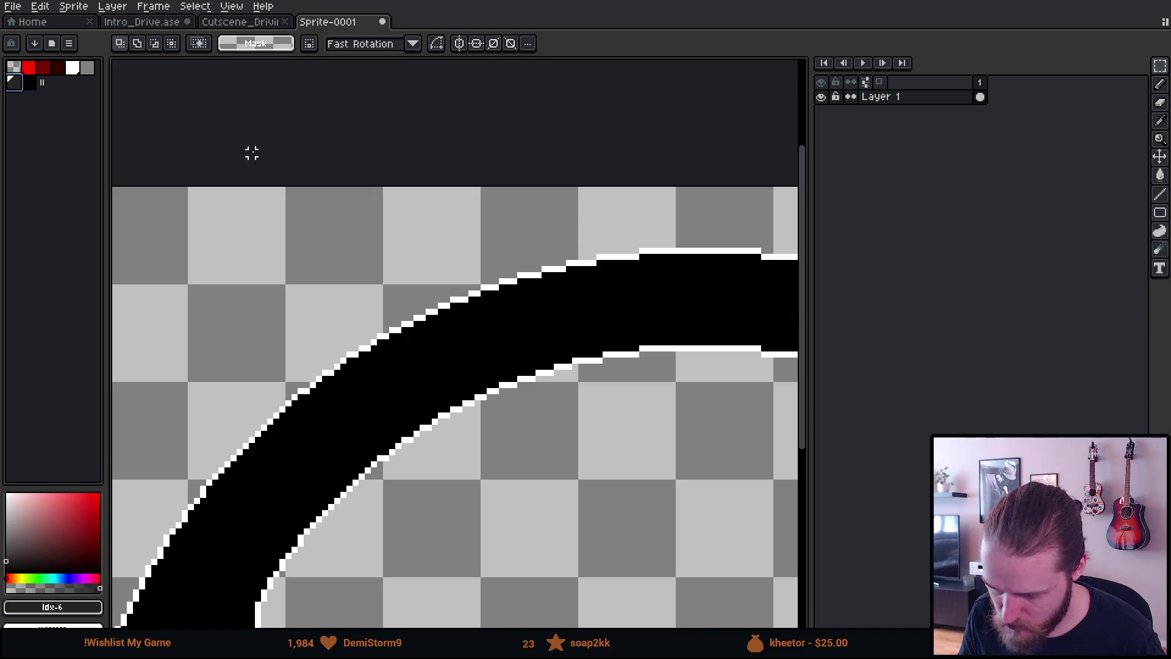
With the Pencil, draw two parallel dark grey diagonal lines across the arch's lower-left rim
key(b)
click(258, 445)
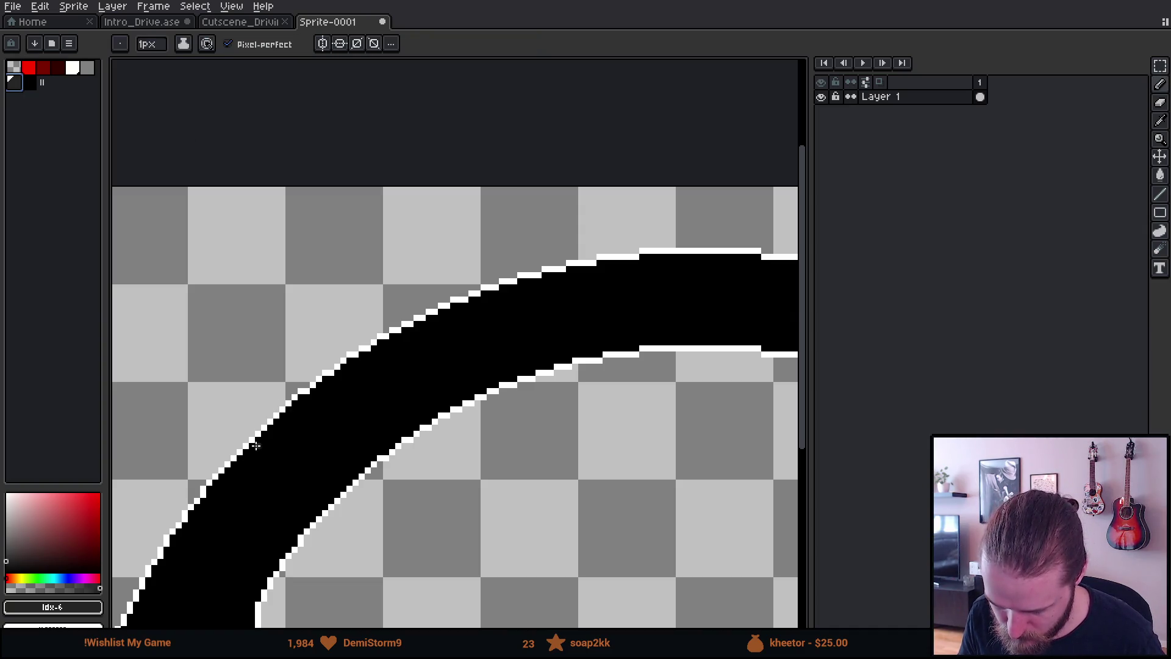
shift+click(318, 506)
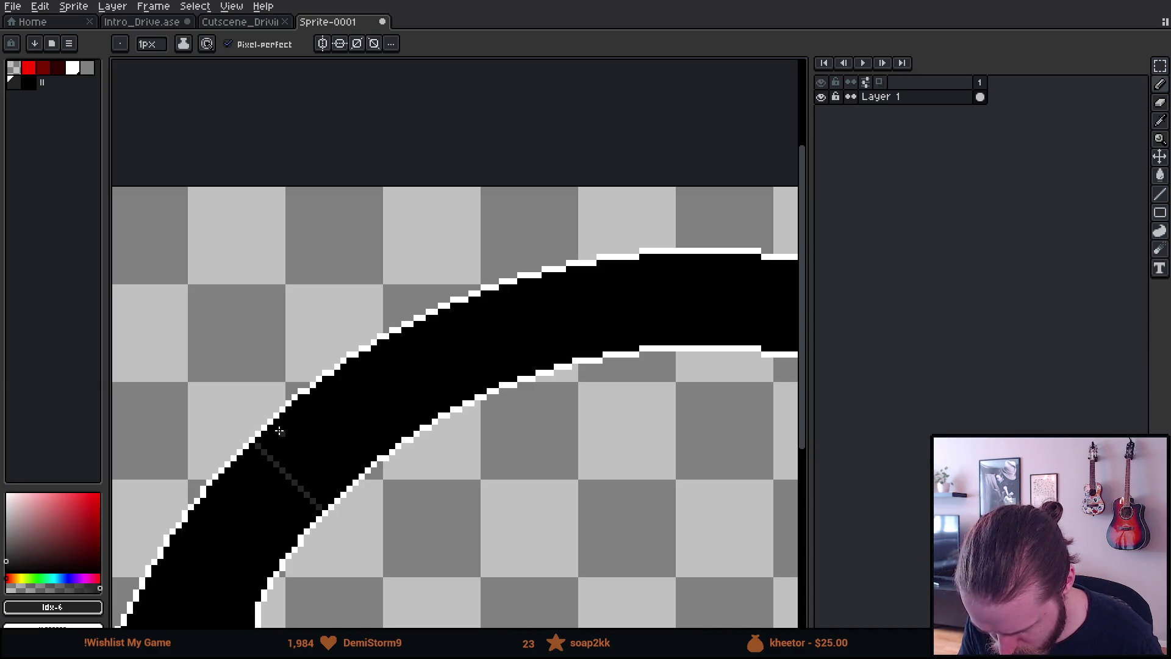
drag(275, 429, 337, 480)
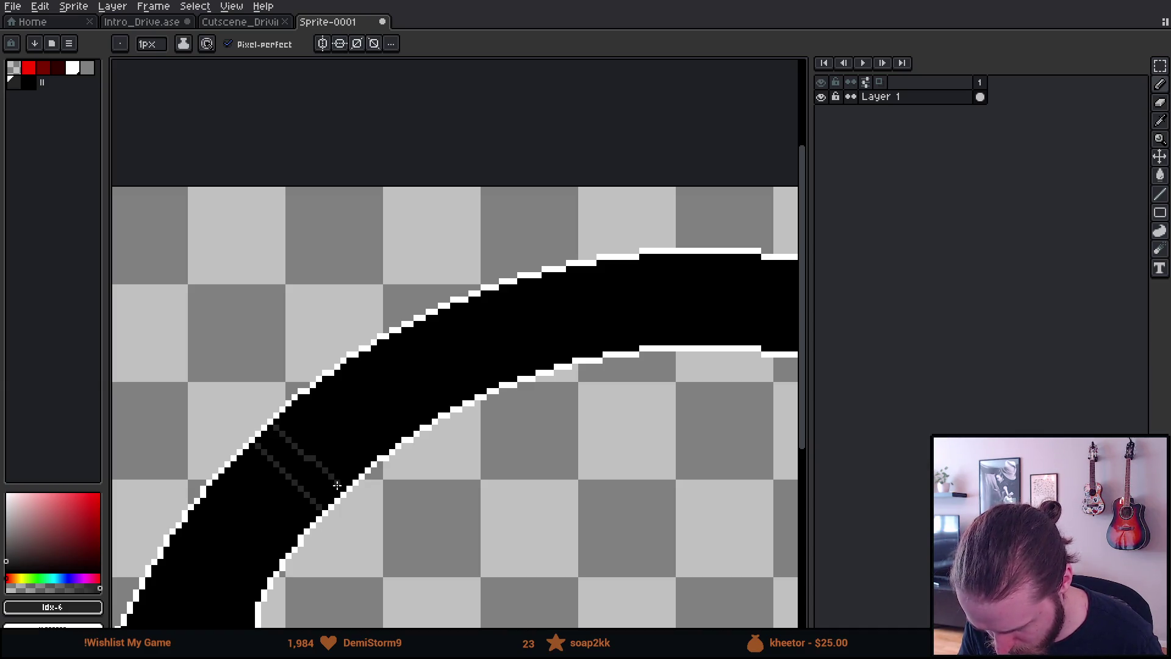
Bring the whole left arch into view and paint dark grey marks under its top edge
scroll(403, 522, down, 5)
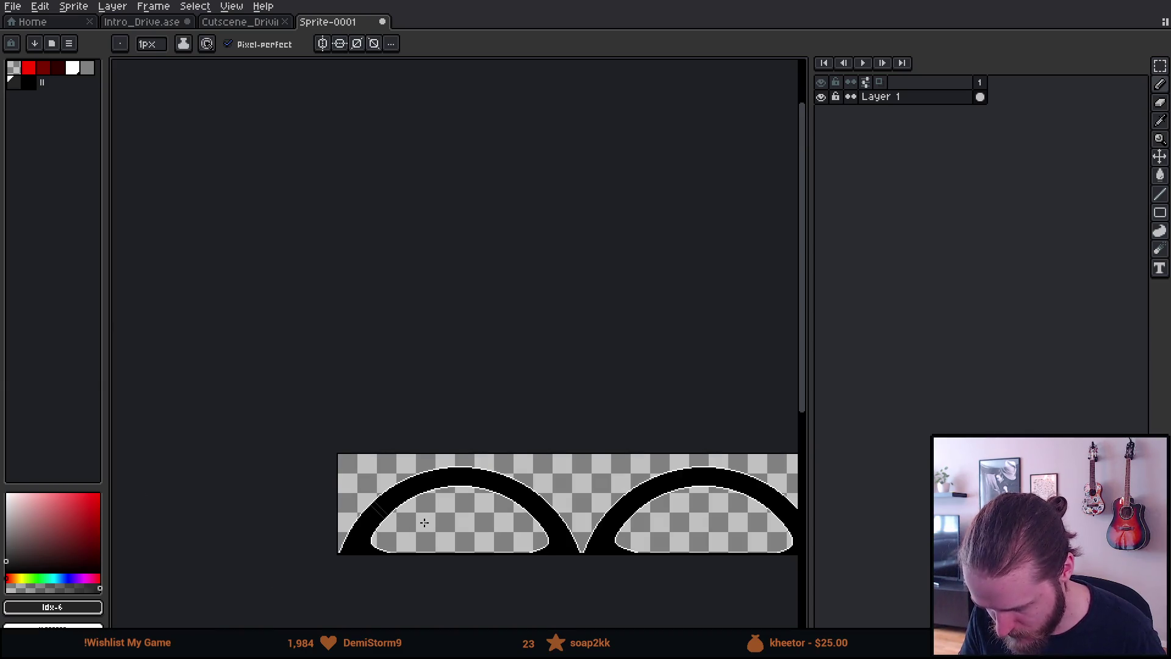
scroll(425, 523, up, 2)
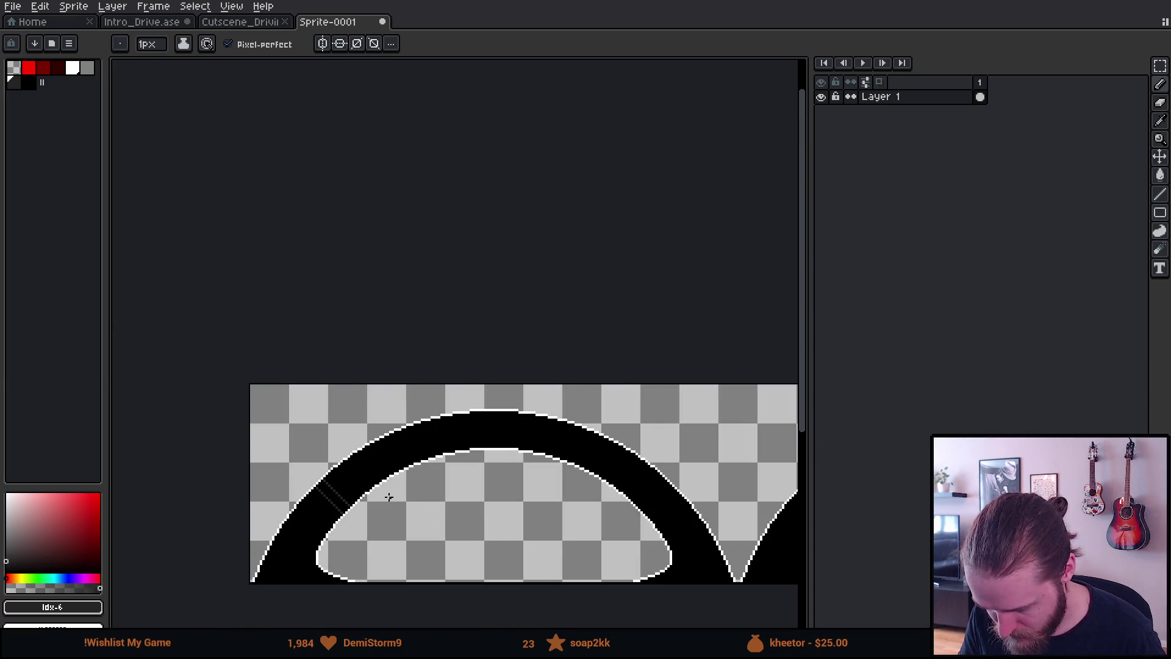
scroll(381, 495, up, 4)
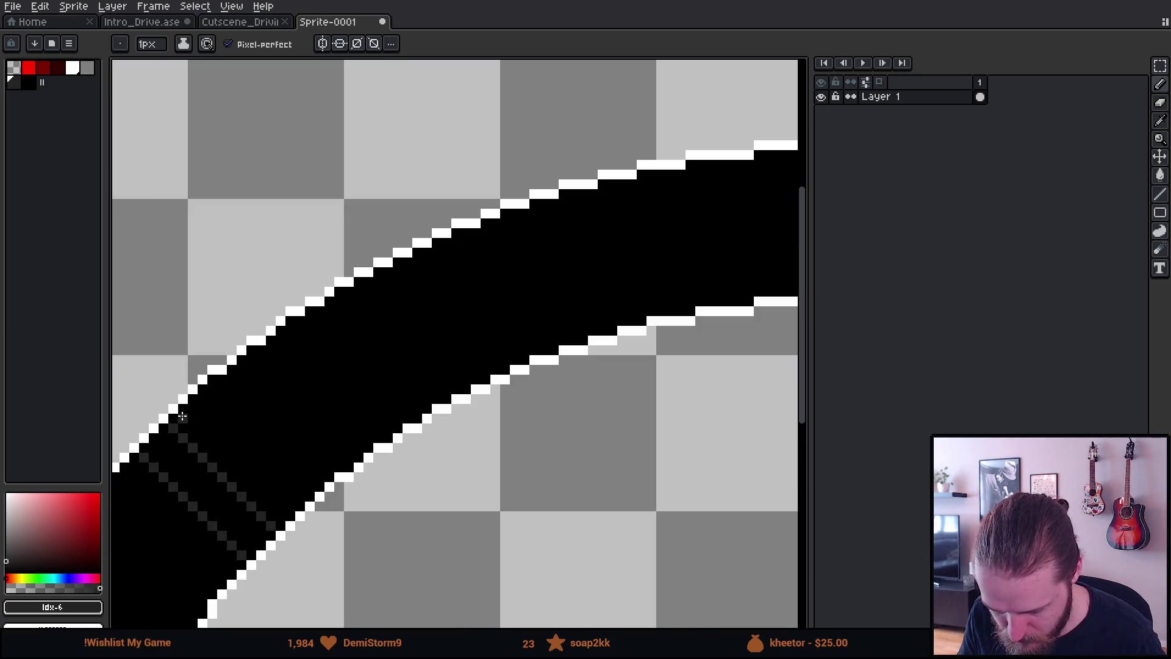
scroll(163, 516, down, 2)
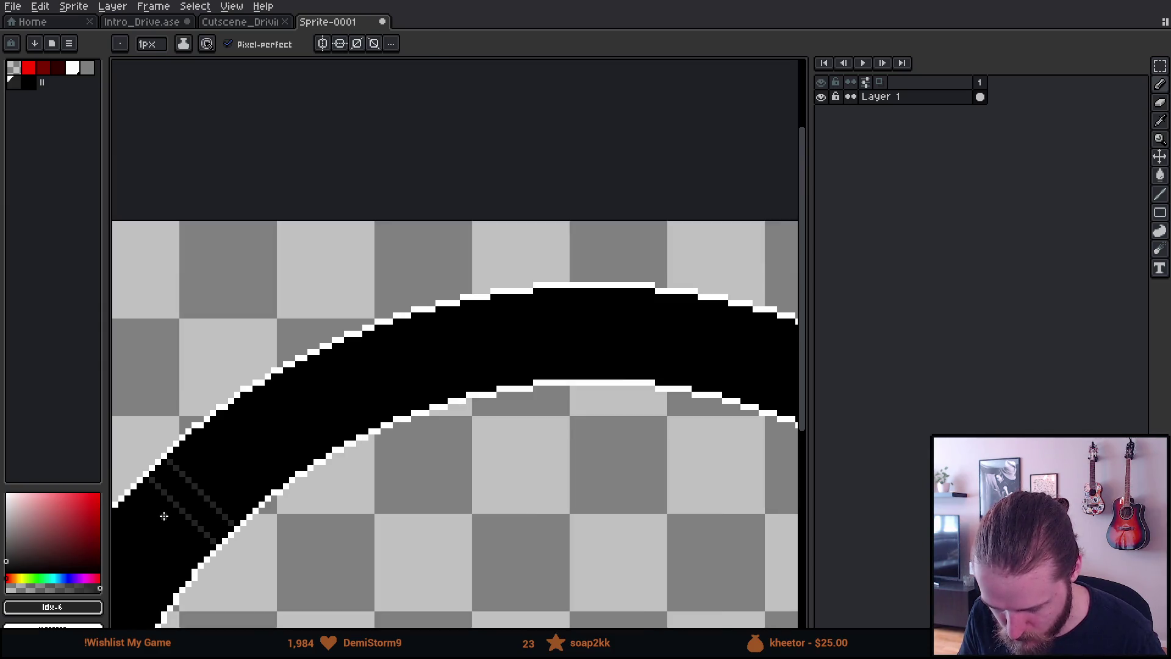
scroll(163, 516, down, 2)
mouse_move(187, 544)
mouse_down()
mouse_move(271, 509)
mouse_move(261, 501)
mouse_up()
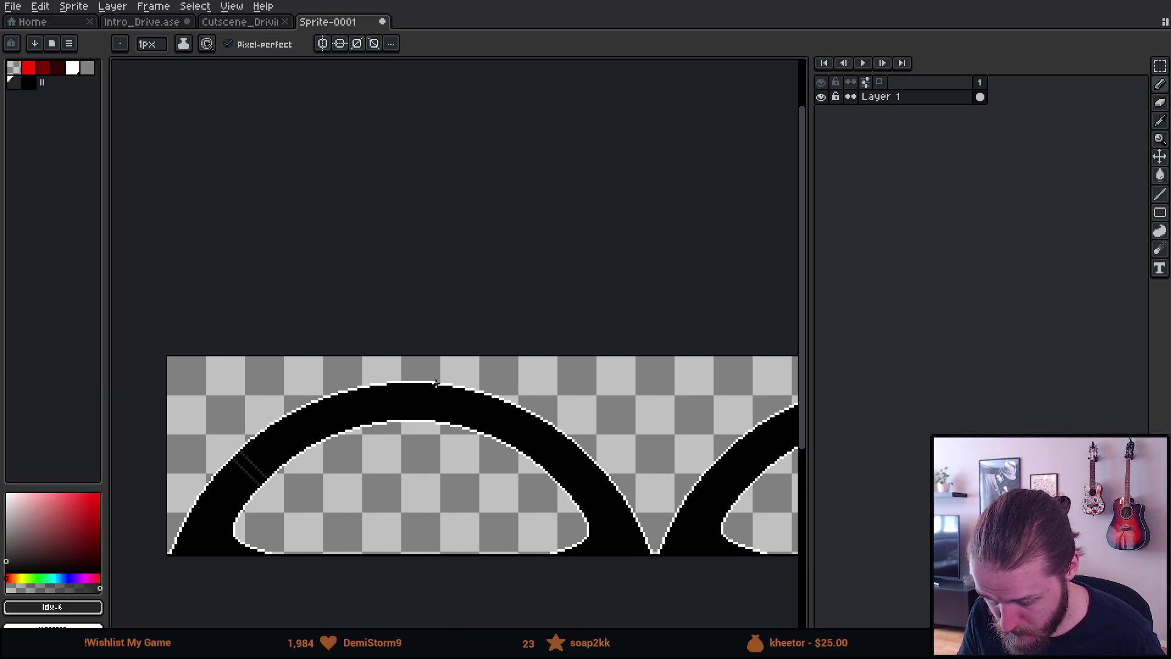
scroll(364, 392, up, 1)
scroll(403, 387, up, 1)
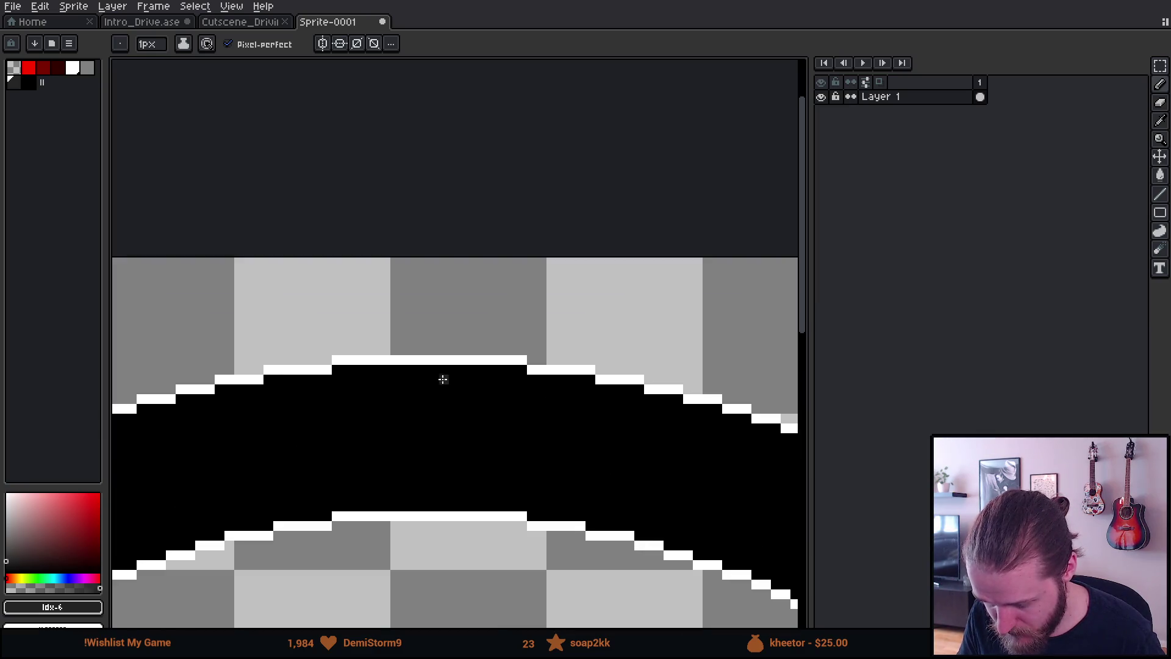
mouse_move(431, 369)
mouse_down()
mouse_move(402, 445)
mouse_move(410, 505)
mouse_move(450, 413)
mouse_move(446, 374)
mouse_up()
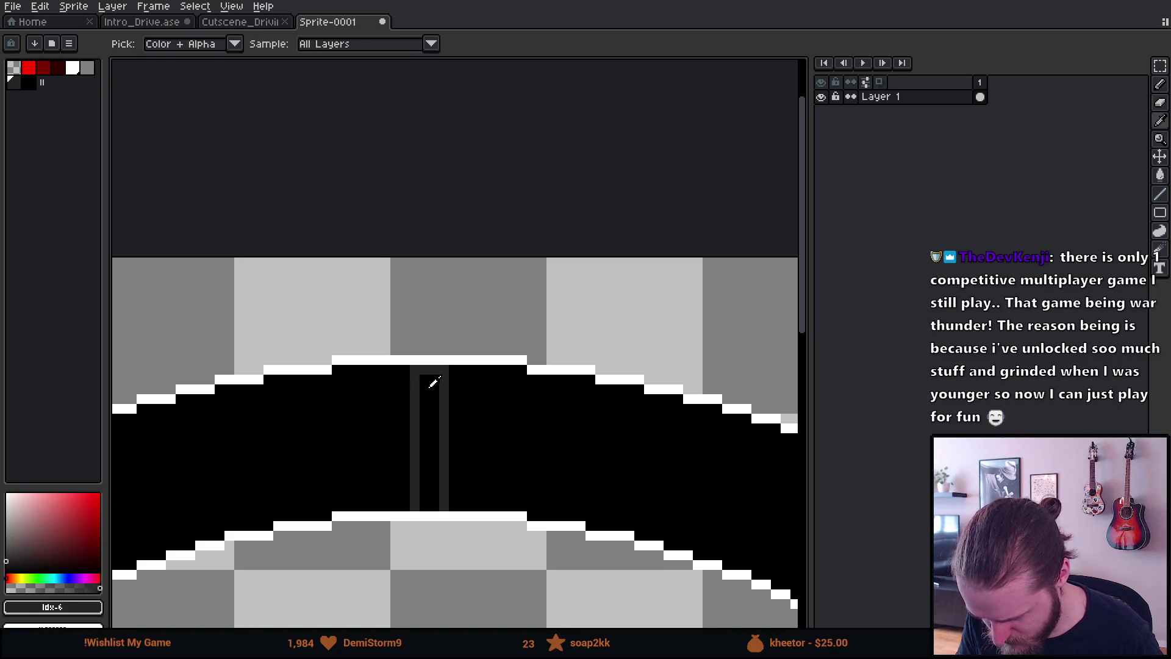
Eyedrop between black and #242424 to repaint the top marks into two thin grey columns
alt+click(431, 382)
scroll(436, 437, down, 3)
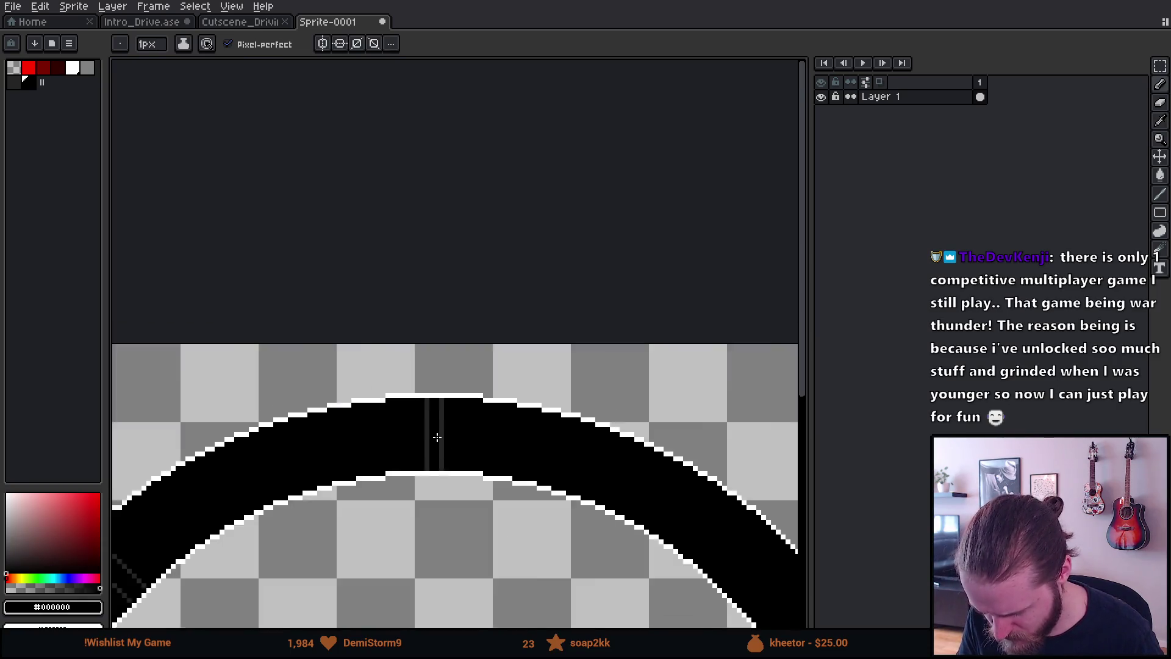
scroll(442, 509, up, 4)
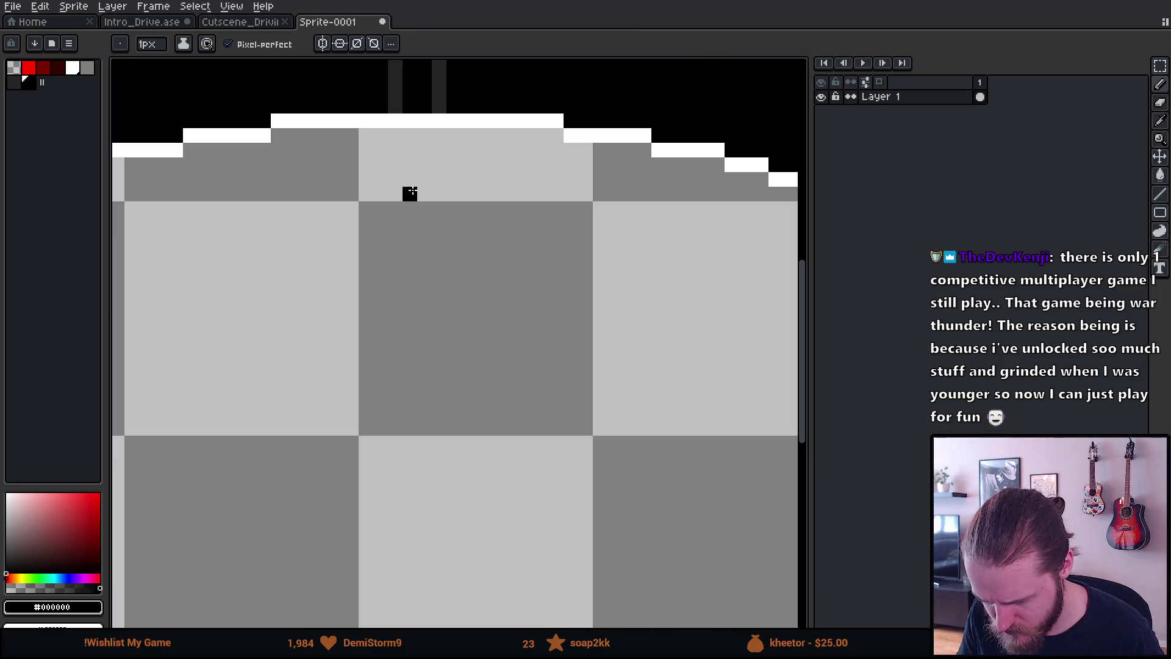
scroll(387, 353, up, 5)
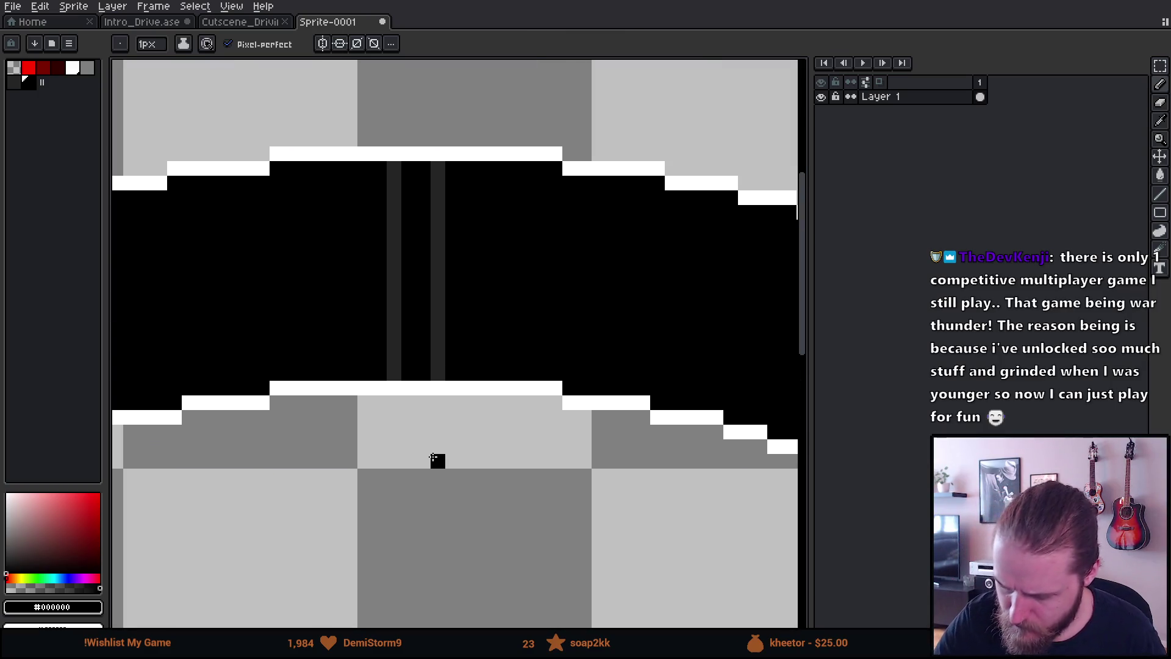
mouse_move(400, 177)
mouse_down()
mouse_move(396, 366)
mouse_move(378, 170)
mouse_up()
alt+click(437, 361)
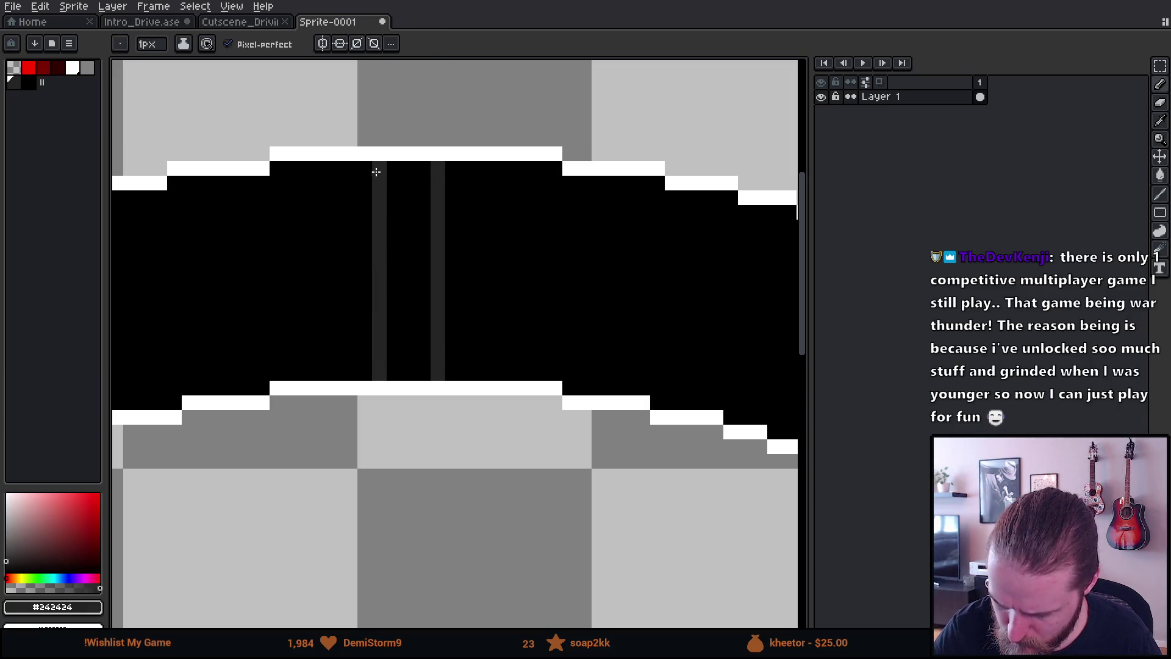
mouse_move(455, 164)
mouse_down()
mouse_move(458, 372)
mouse_move(434, 171)
mouse_up()
alt+click(483, 353)
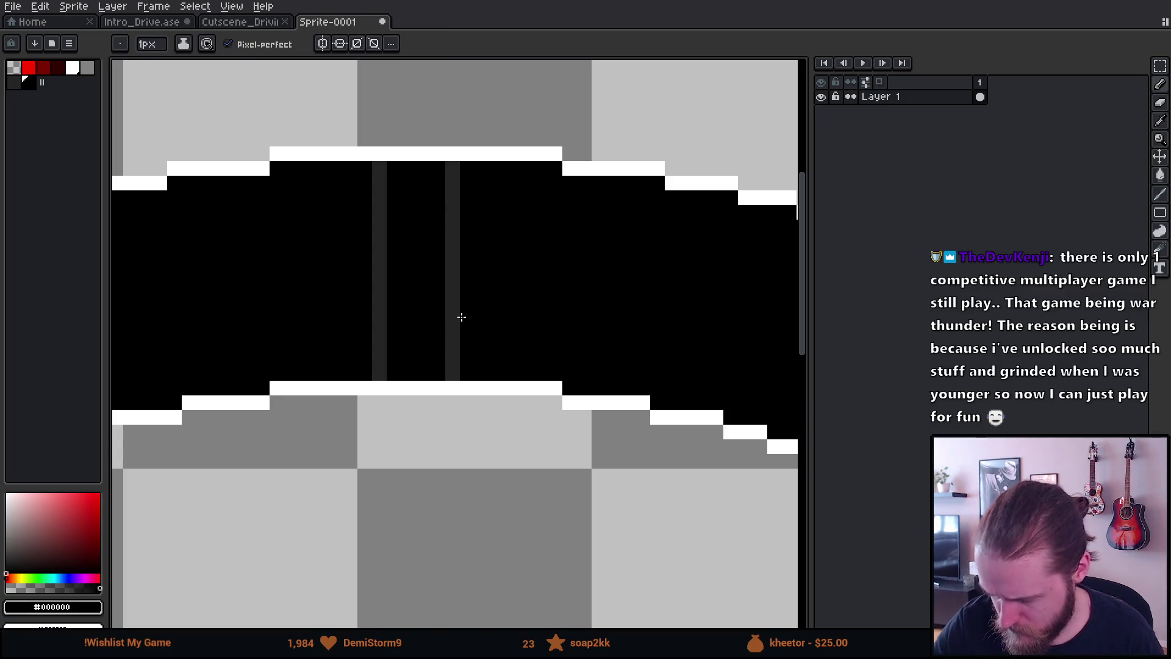
Zoom out over the arch sprite and switch to the steering wheel image search
scroll(539, 464, down, 4)
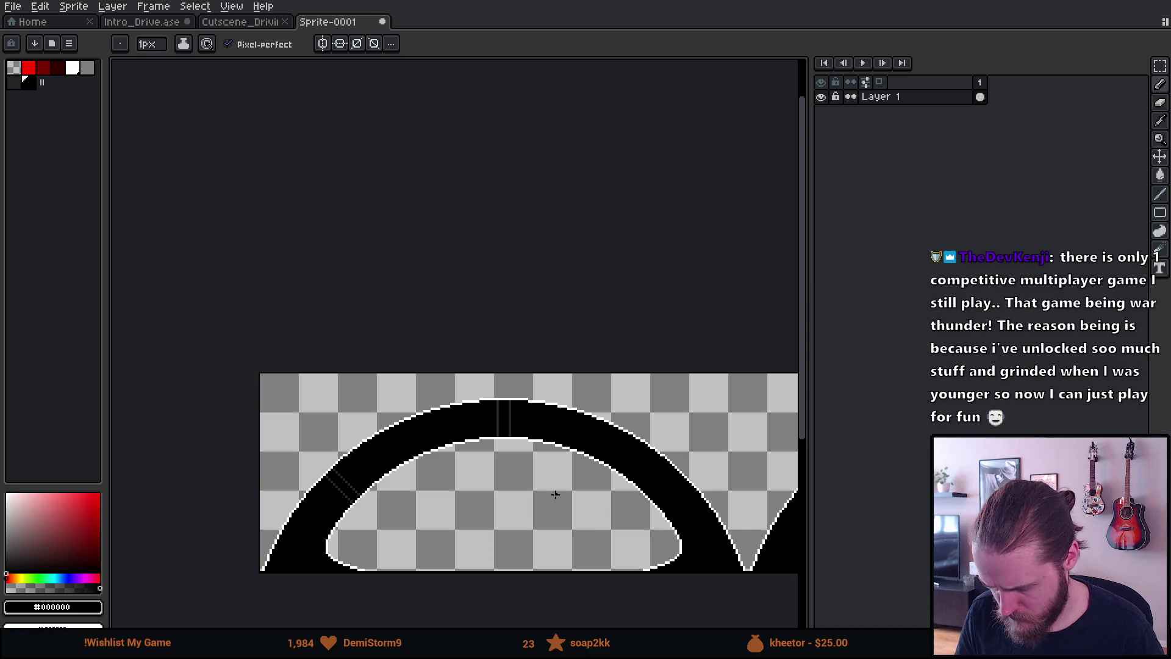
drag(596, 533, 535, 488)
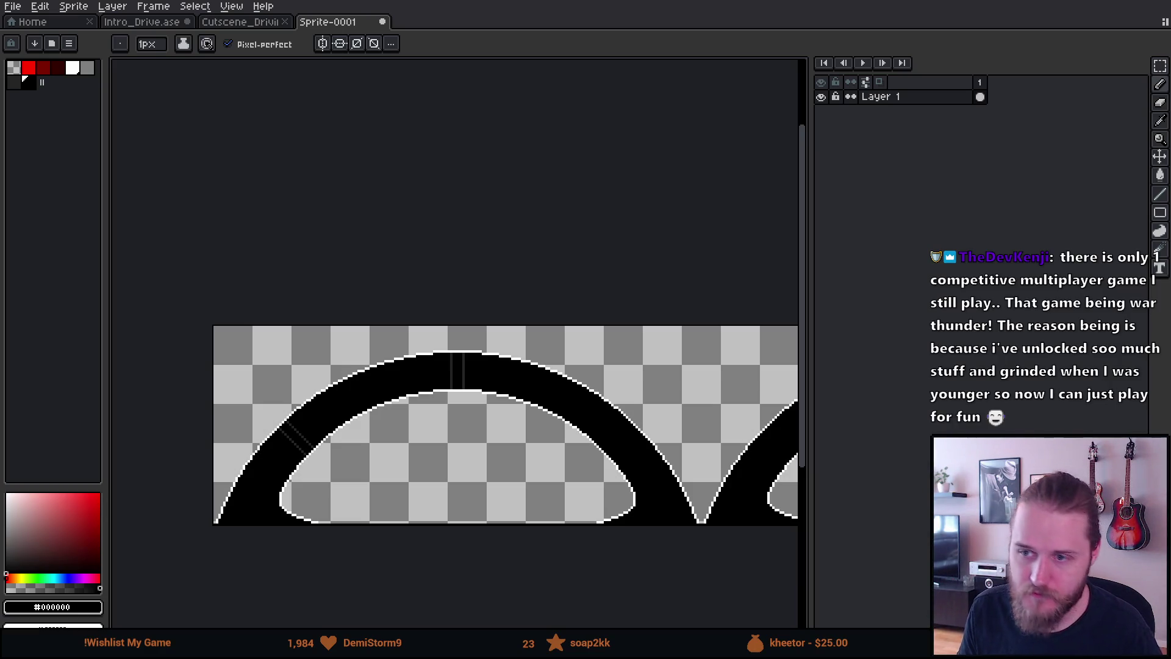
key(alt+Tab)
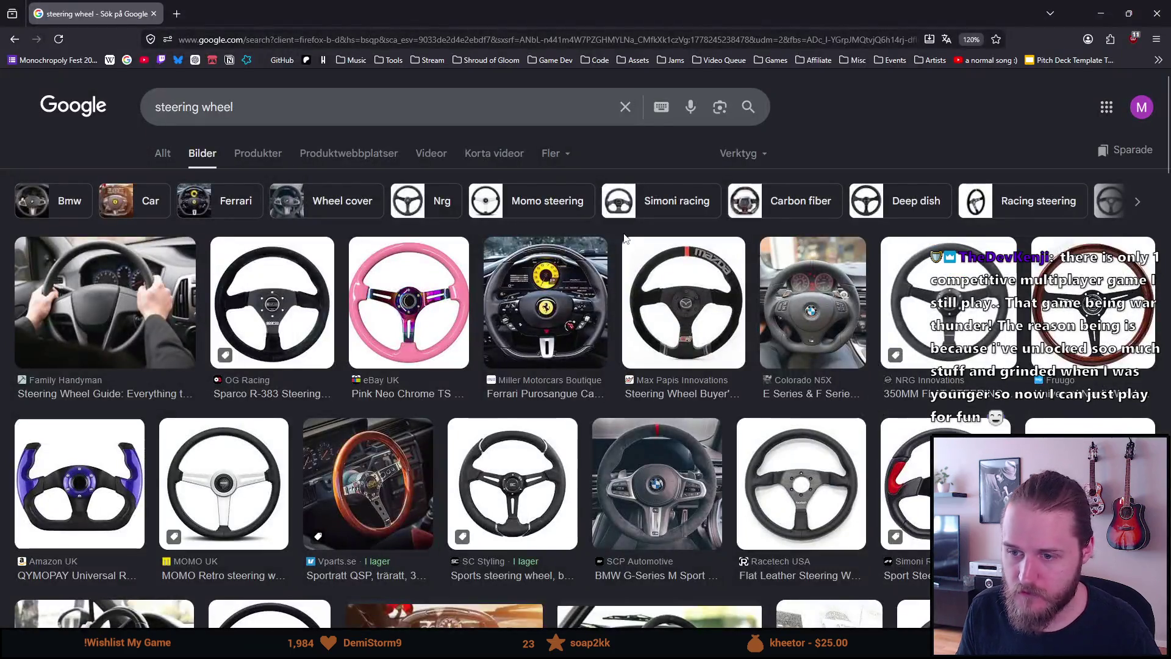
Scroll down through the 'steering wheel' reference photos, then close the search tab and browser
scroll(618, 238, down, 2)
scroll(618, 238, down, 2)
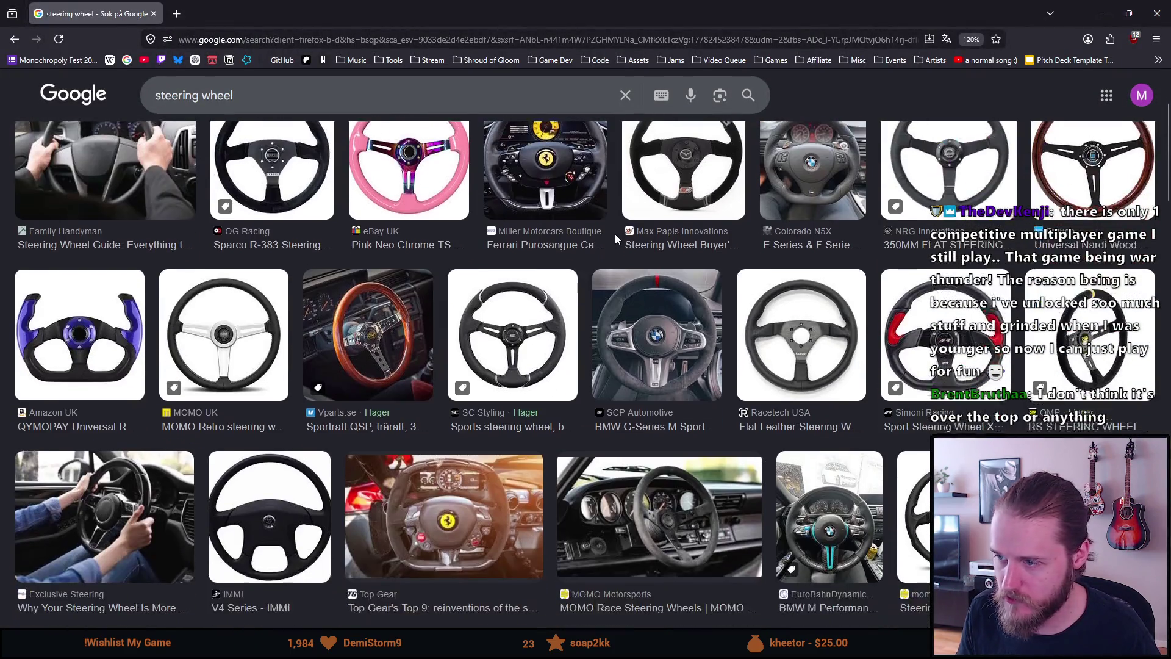
scroll(614, 235, down, 5)
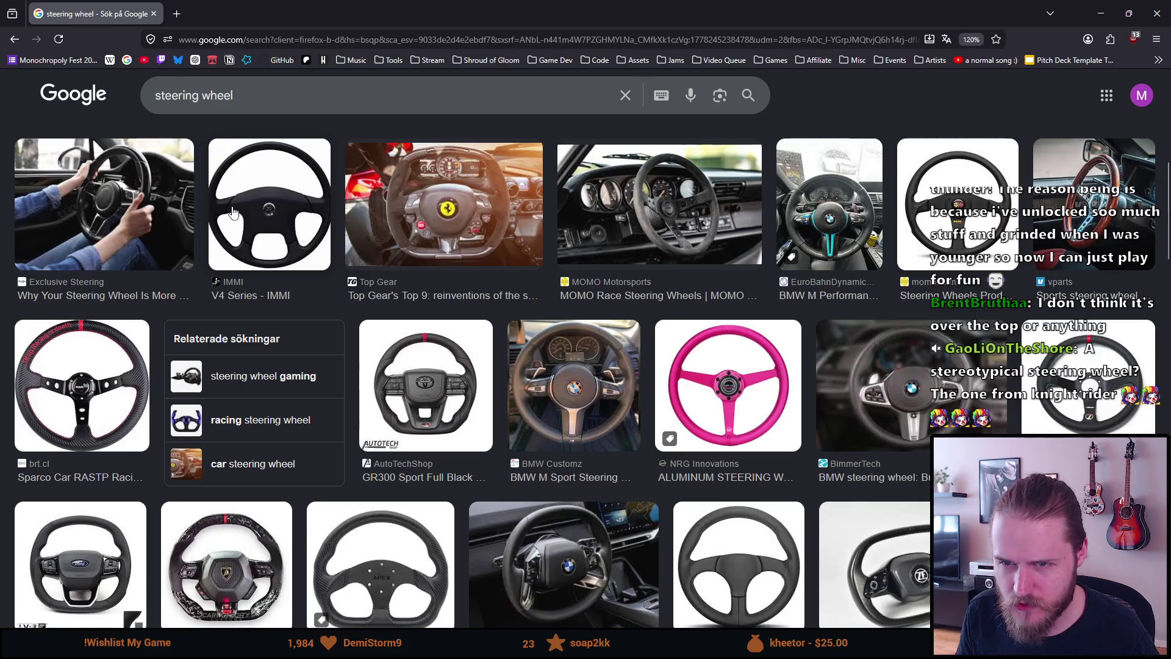
scroll(232, 211, down, 6)
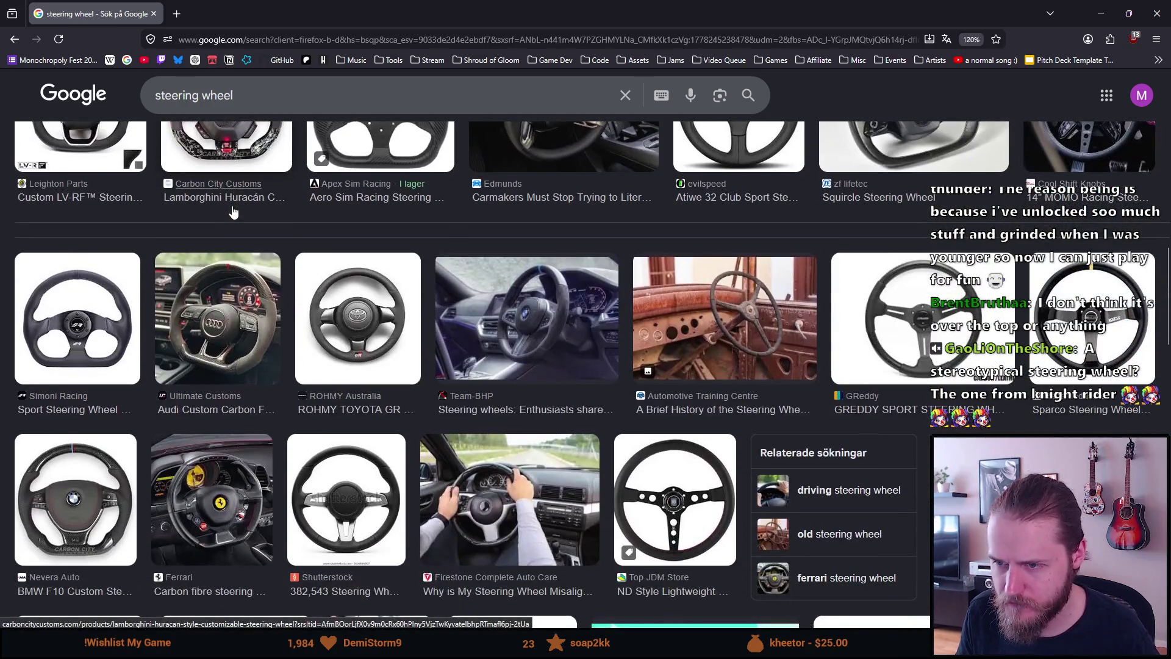
scroll(233, 211, down, 2)
scroll(232, 211, down, 3)
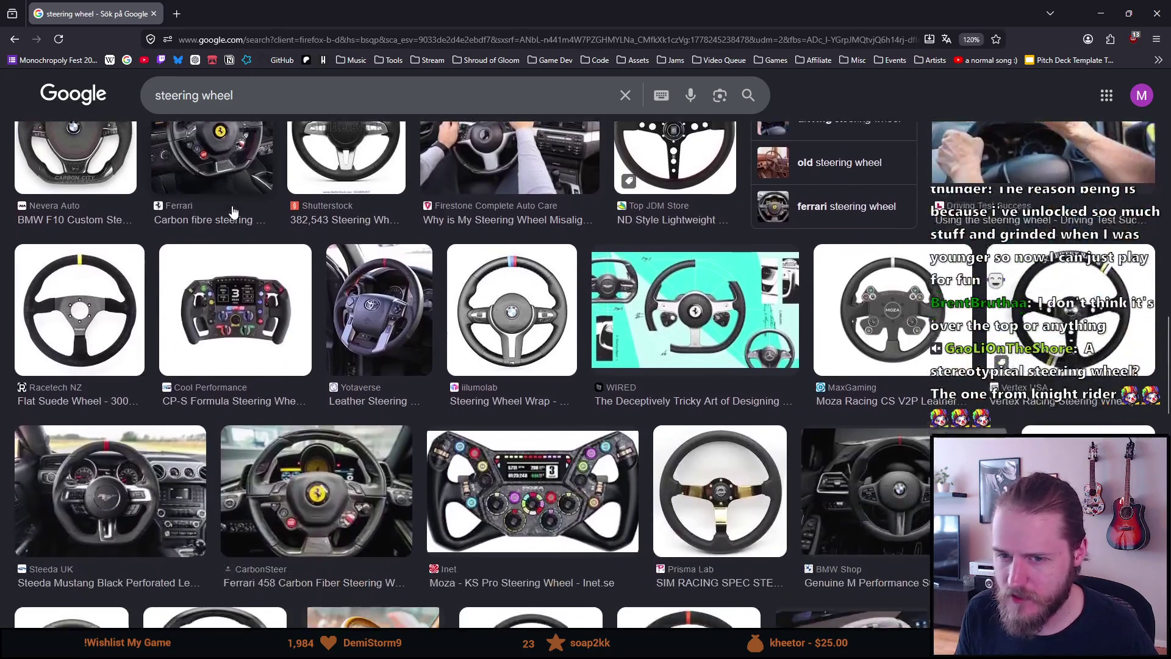
scroll(232, 211, down, 3)
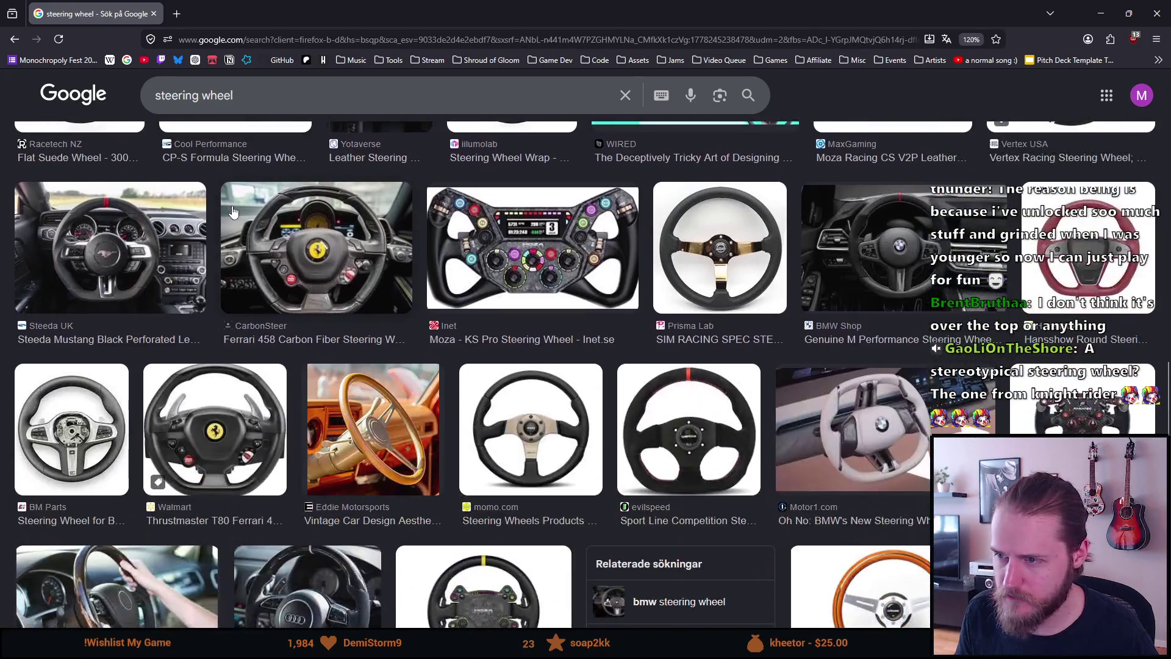
scroll(232, 211, down, 3)
click(153, 13)
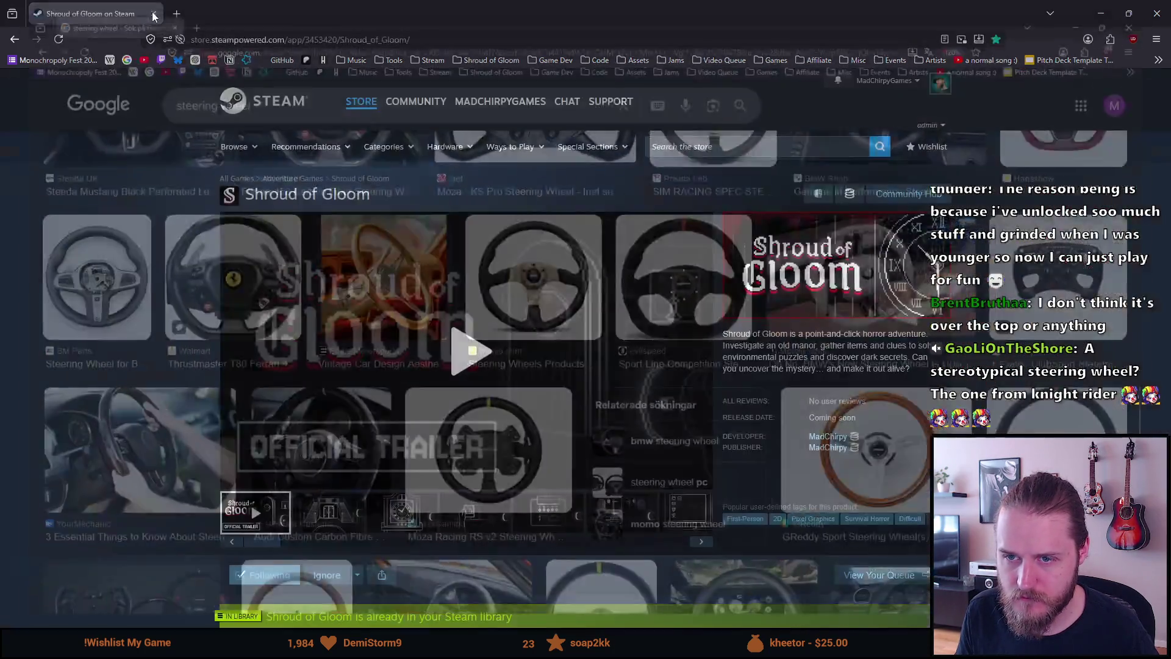
click(154, 13)
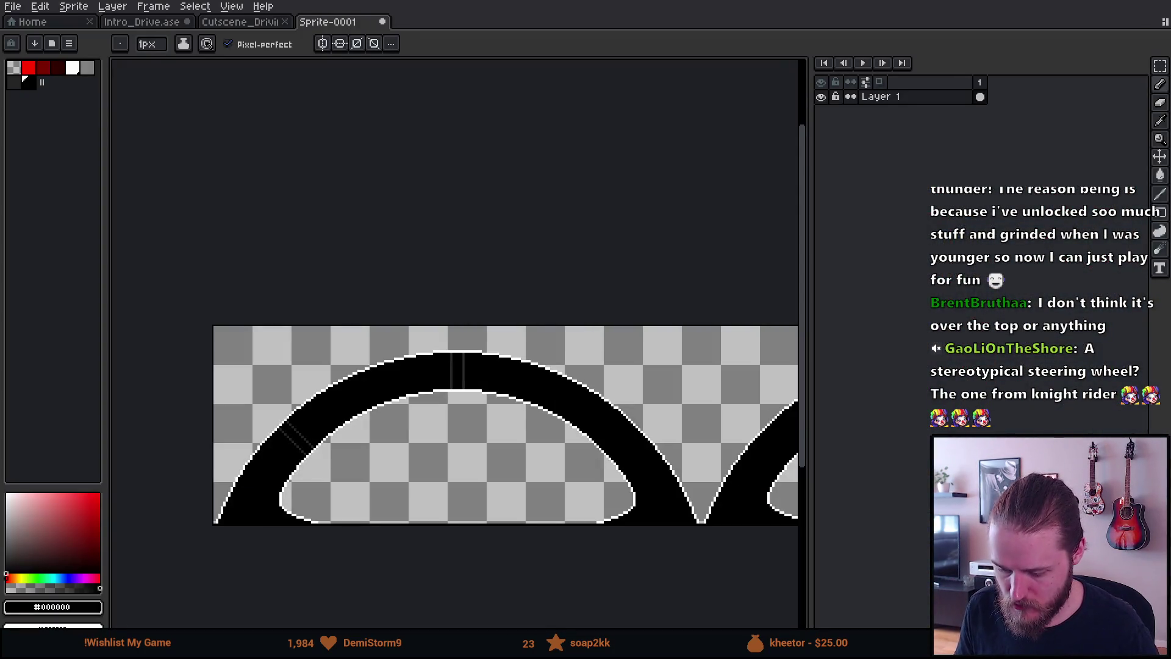
Switch to Move (V), back to Pencil (B), and zoom into the rim's lower-left
key(v)
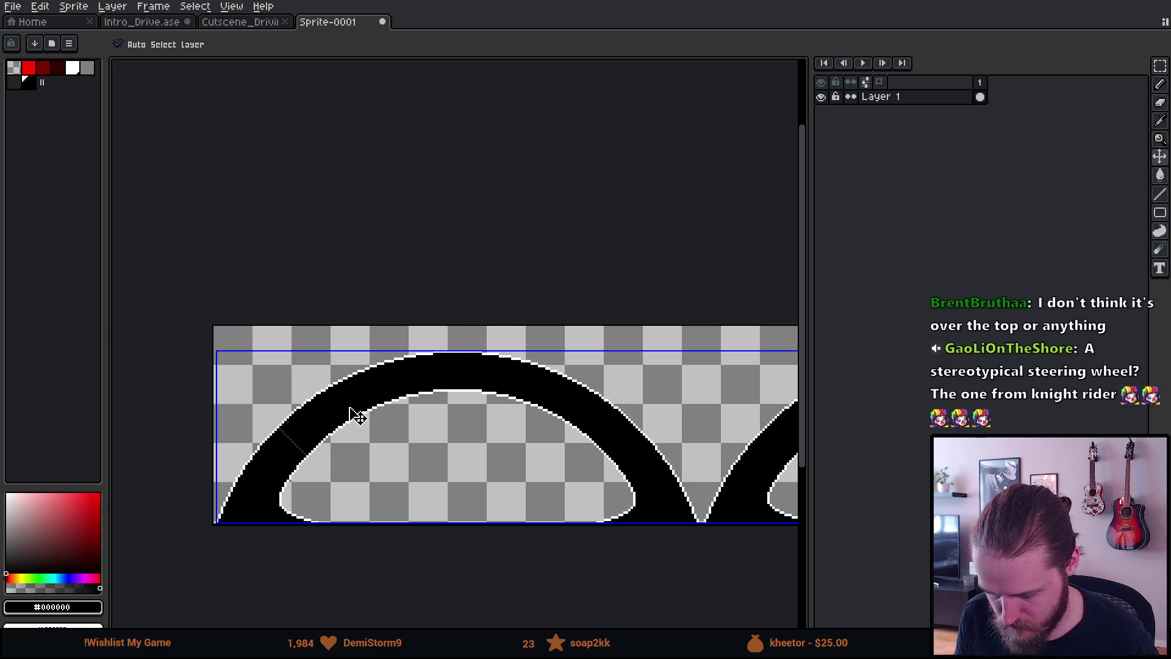
key(b)
scroll(272, 544, up, 3)
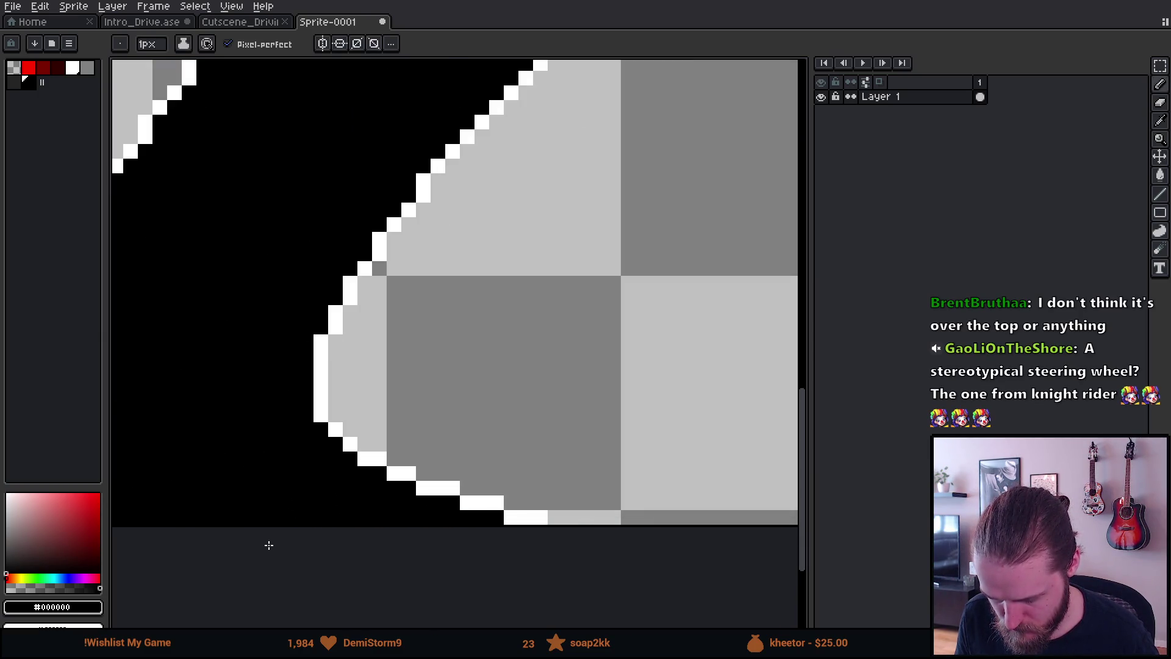
Pick dark grey and draw a pixel staircase diagonally up-left from the rim's bottom edge
alt+click(295, 412)
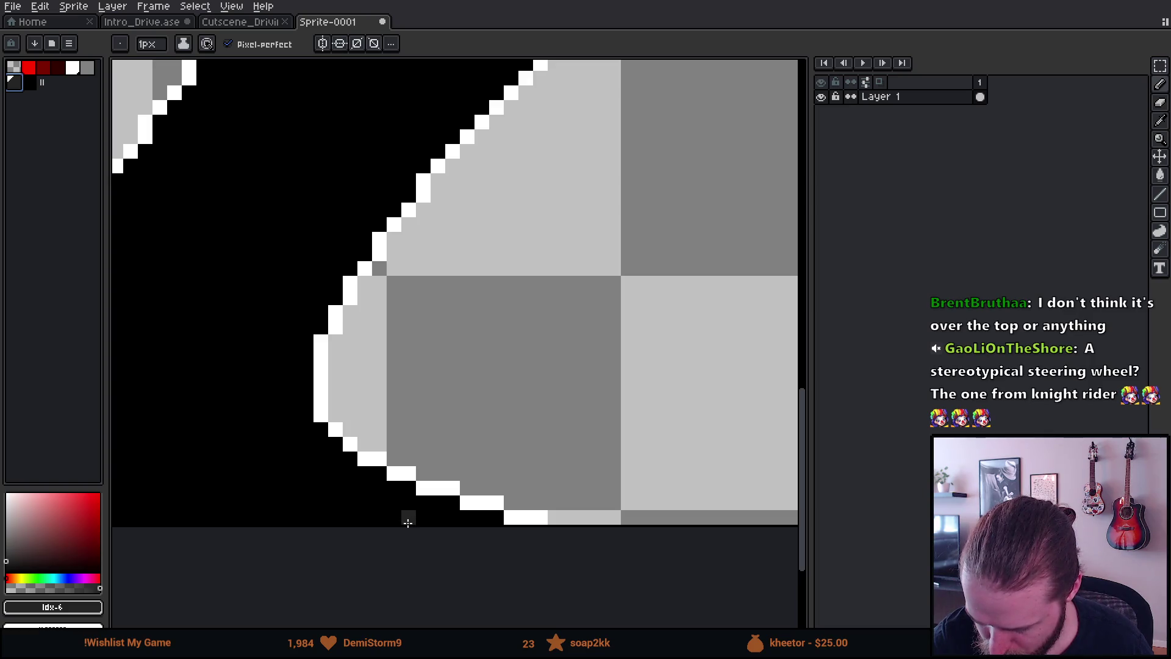
drag(405, 518, 395, 516)
click(375, 504)
drag(350, 487, 335, 472)
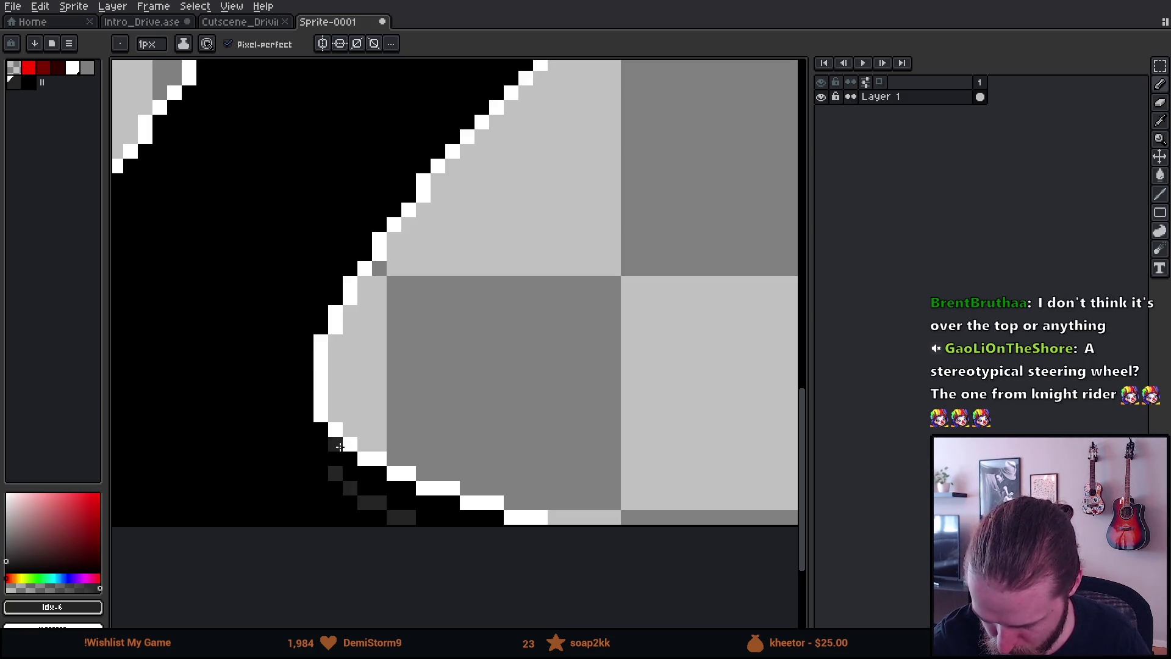
click(335, 487)
alt+click(339, 486)
click(320, 473)
click(305, 458)
click(291, 444)
Form the rip's pointed peak and run its left side down to the rim's bottom
click(276, 444)
click(261, 459)
click(247, 459)
click(232, 488)
click(232, 474)
mouse_move(228, 482)
mouse_down()
mouse_move(201, 500)
mouse_move(203, 519)
mouse_up()
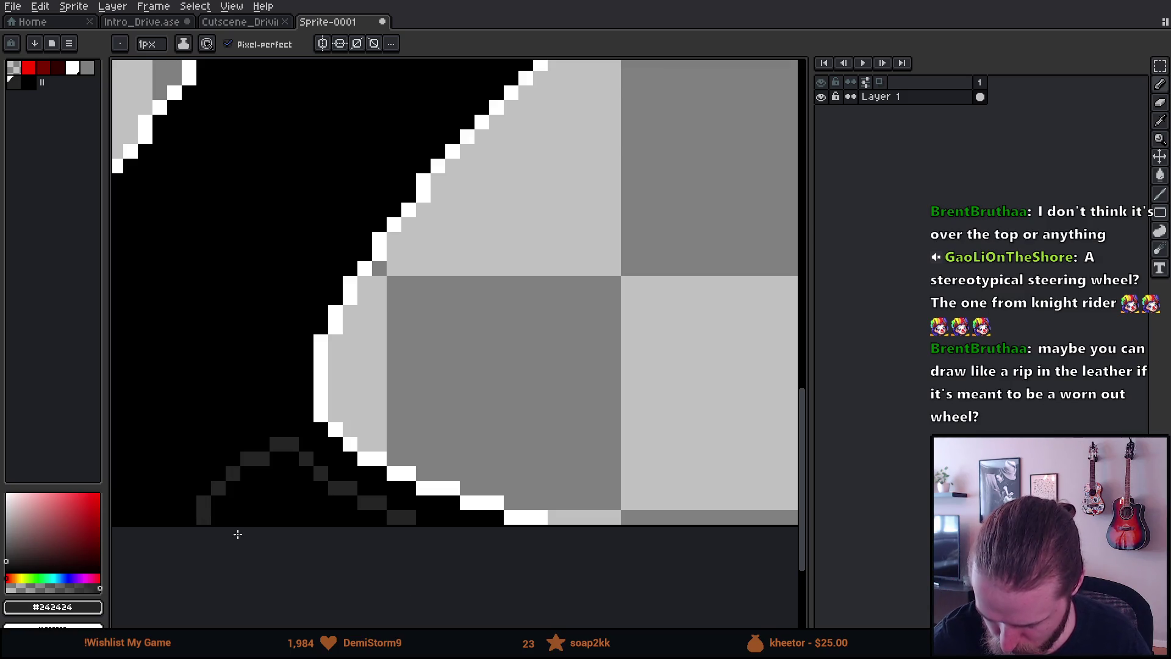
Re-centre the wheel, add a dark grey pixel at the rip's tip and repaint a stray pixel black
scroll(504, 557, down, 5)
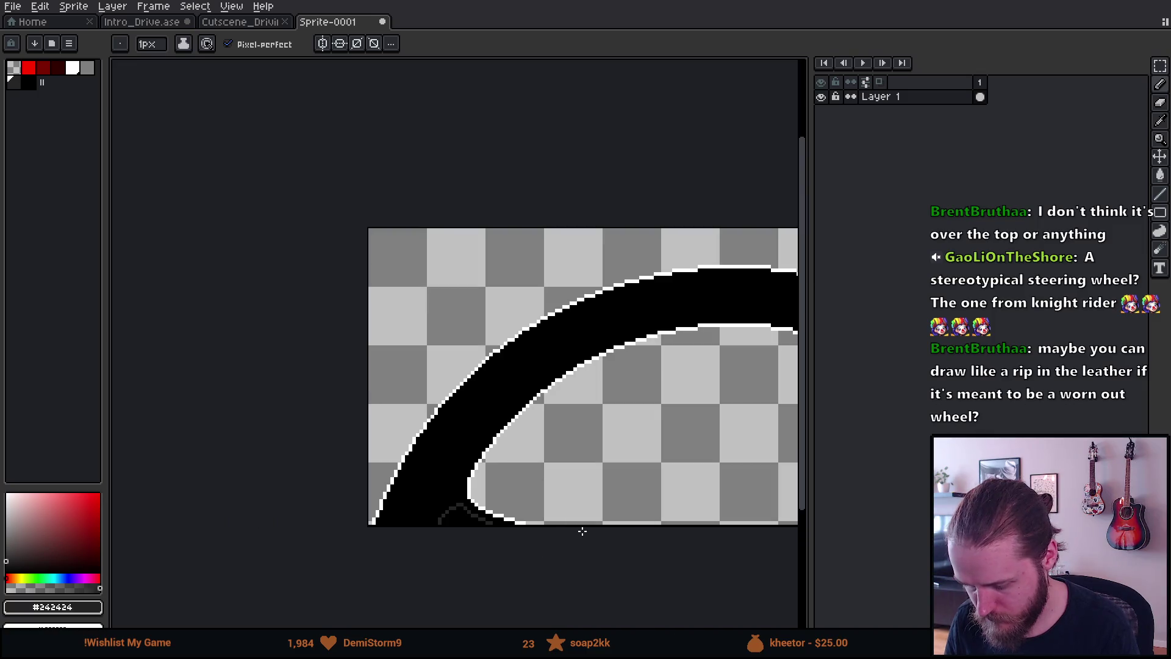
scroll(568, 531, down, 1)
mouse_move(695, 538)
mouse_down()
mouse_move(510, 551)
mouse_move(491, 546)
mouse_move(496, 536)
mouse_move(454, 538)
mouse_move(473, 525)
mouse_move(423, 520)
mouse_up()
drag(507, 520, 523, 516)
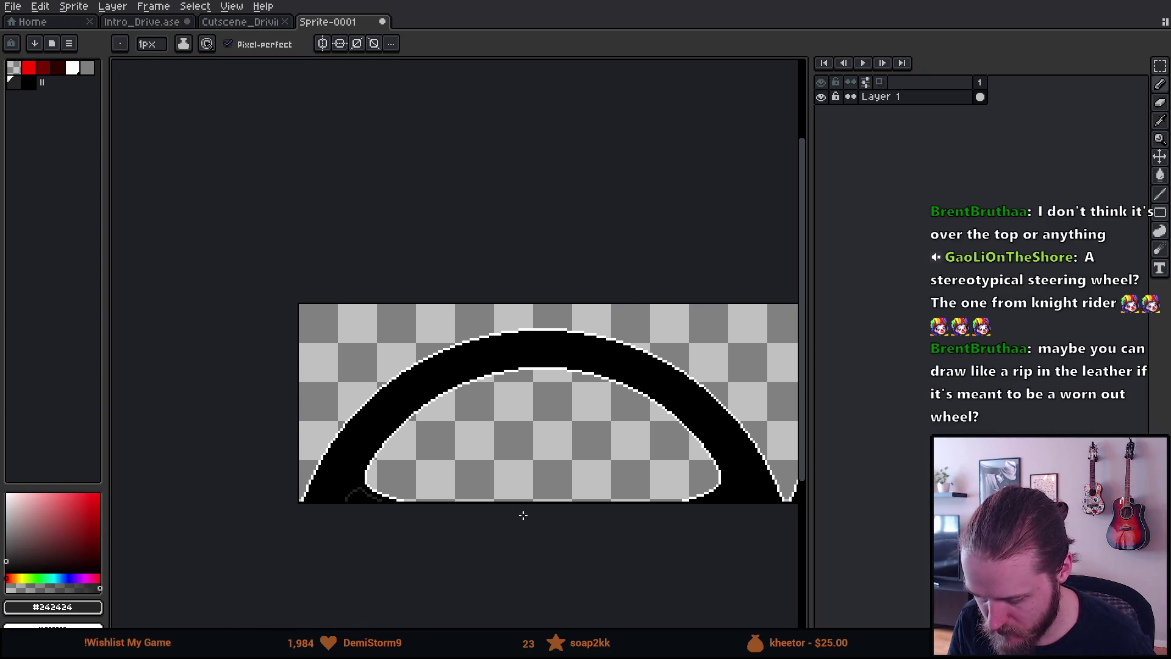
scroll(354, 492, up, 3)
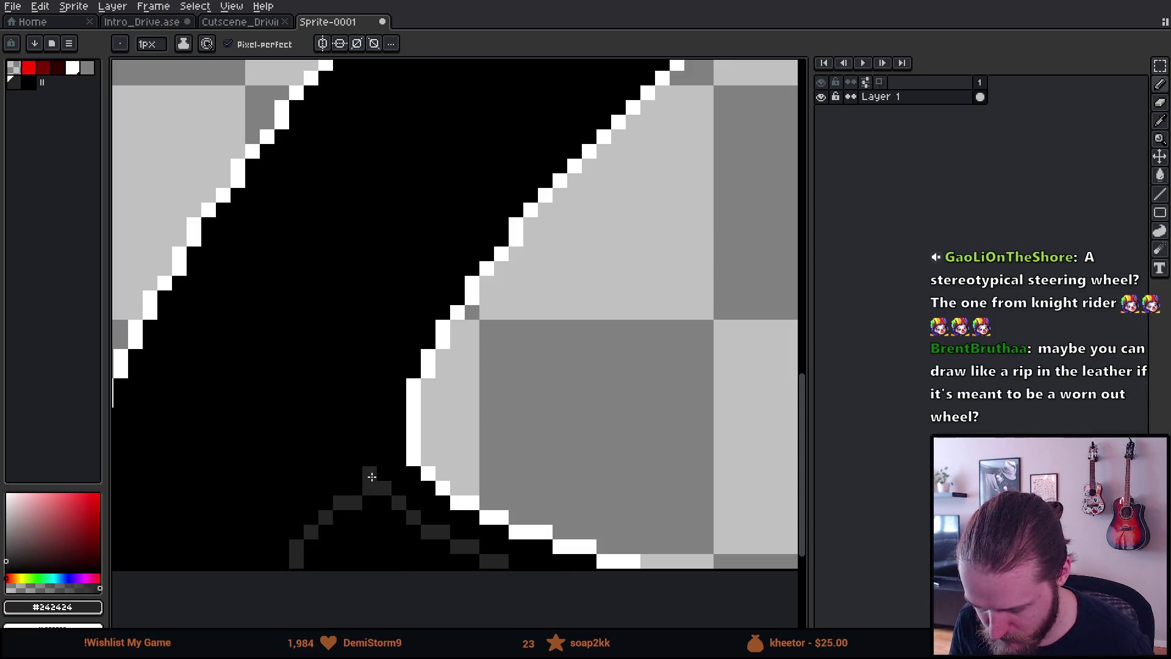
click(349, 490)
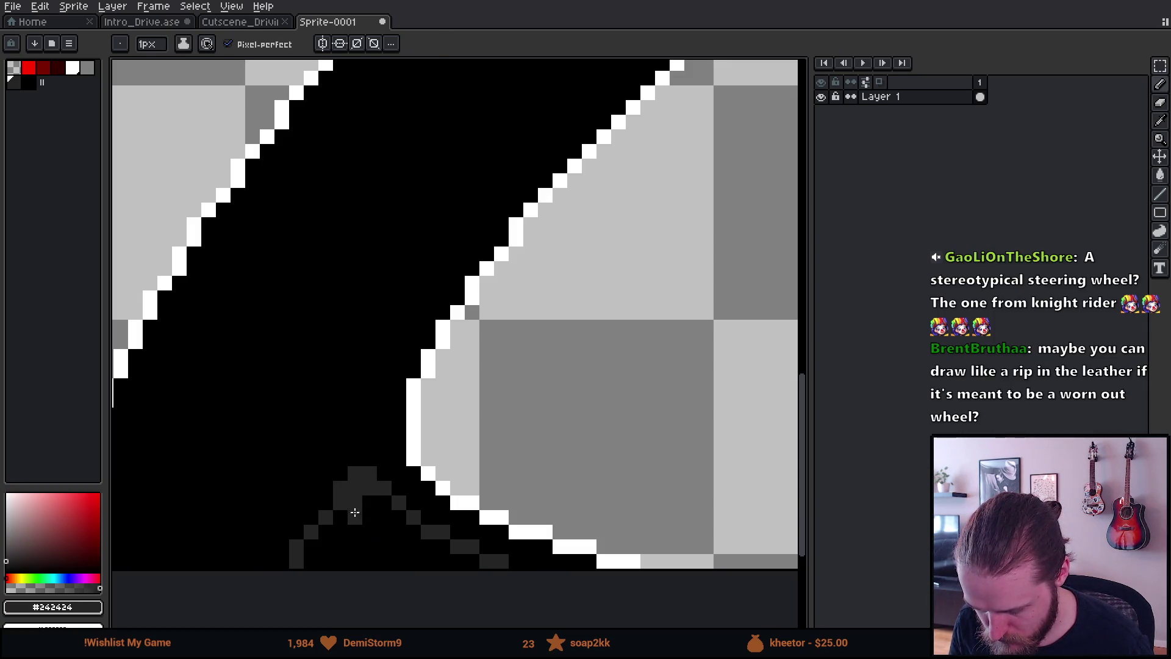
alt+click(350, 497)
click(355, 486)
Re-pick dark grey and fill the gaps in the rip's left side
click(368, 488)
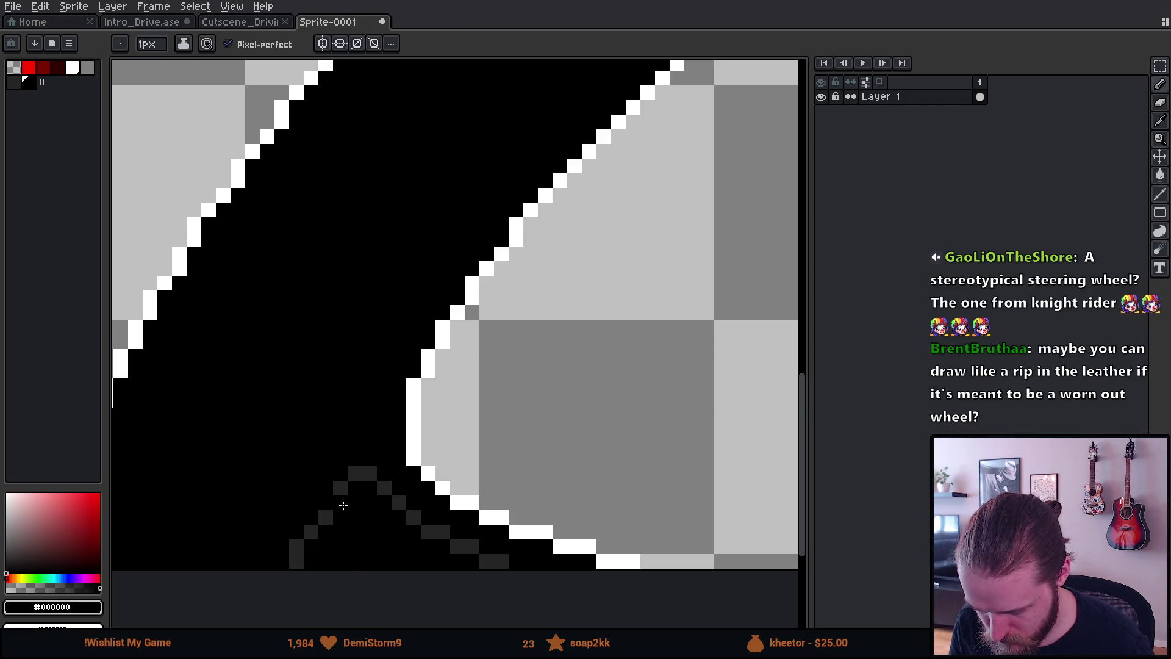
alt+click(312, 528)
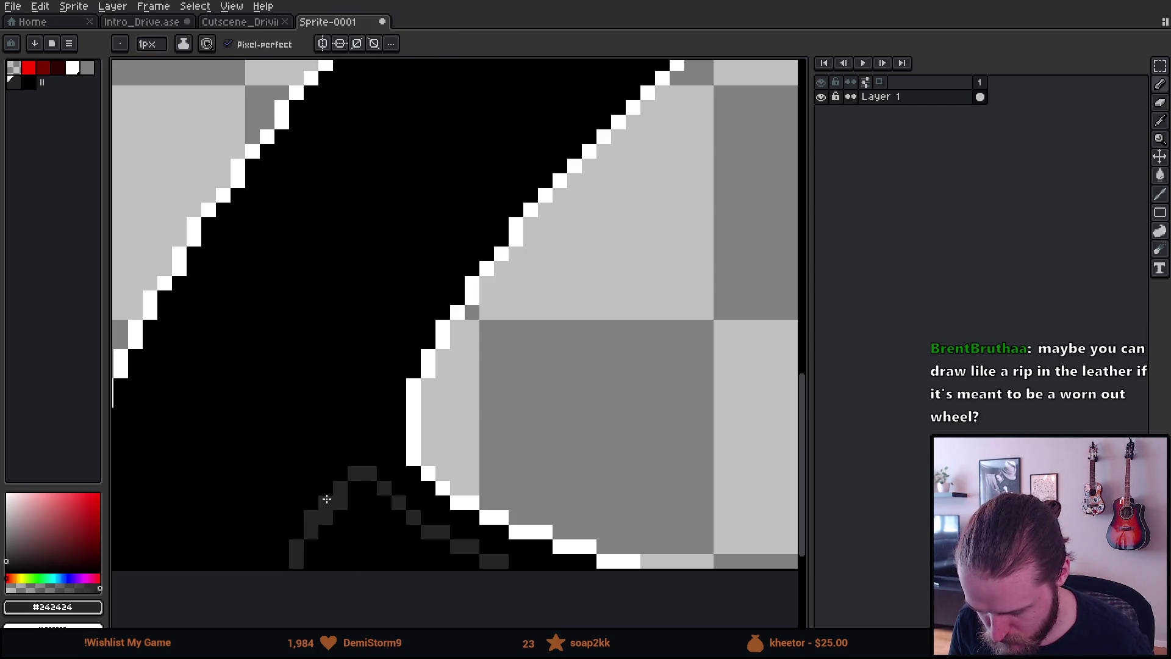
click(326, 498)
alt+click(329, 518)
scroll(405, 585, down, 4)
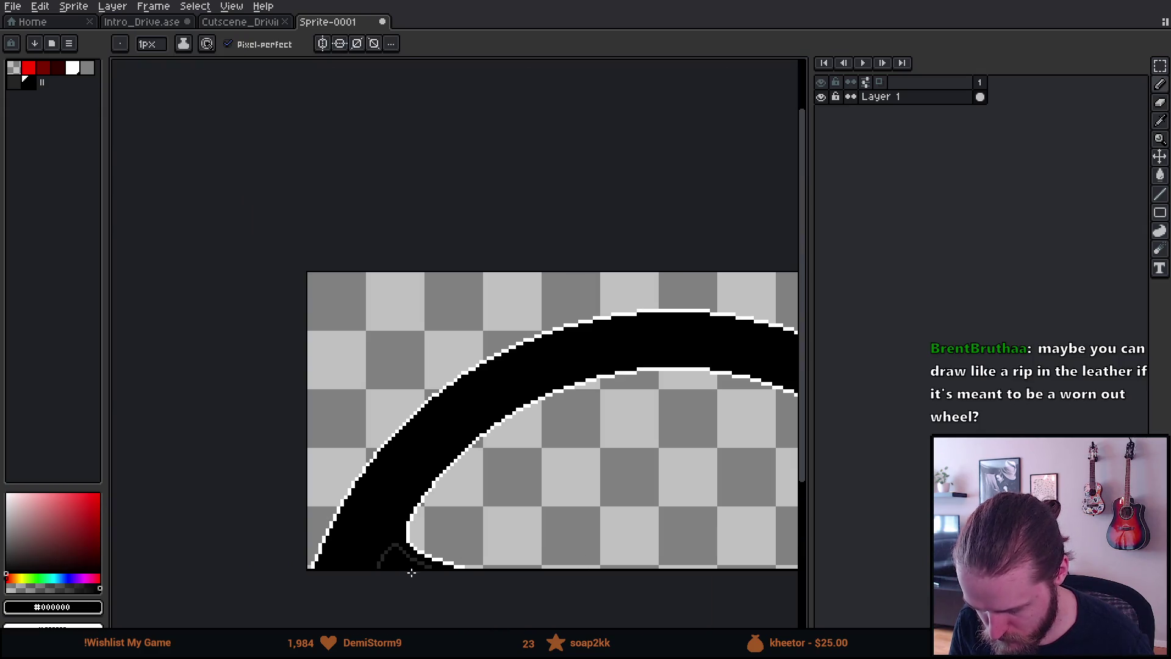
Zoom out to review the three outlined arches, then bring up the File > Export submenu
scroll(508, 582, down, 1)
scroll(554, 568, right, 1)
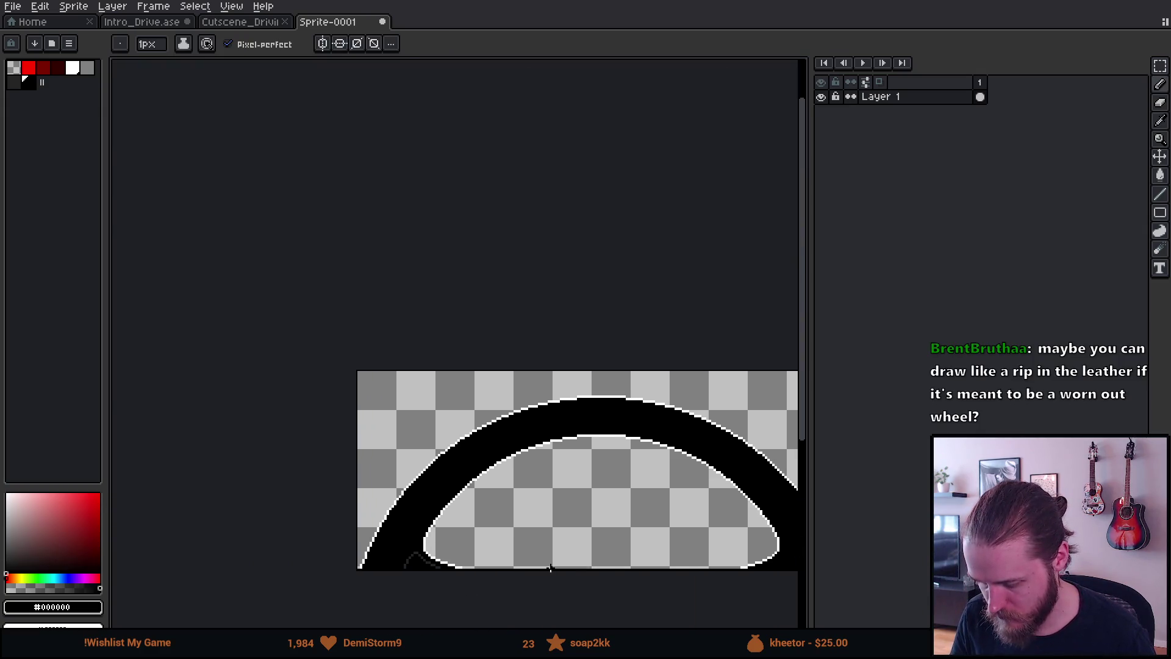
scroll(423, 557, down, 2)
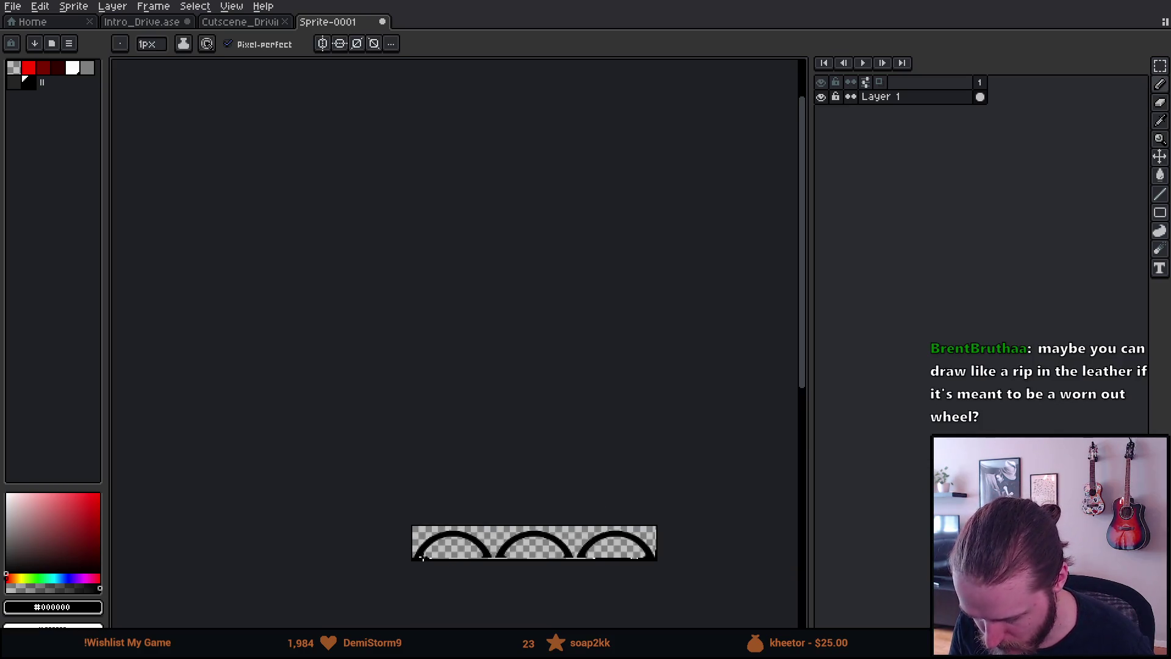
scroll(423, 557, up, 3)
scroll(422, 556, up, 1)
key(ctrl)
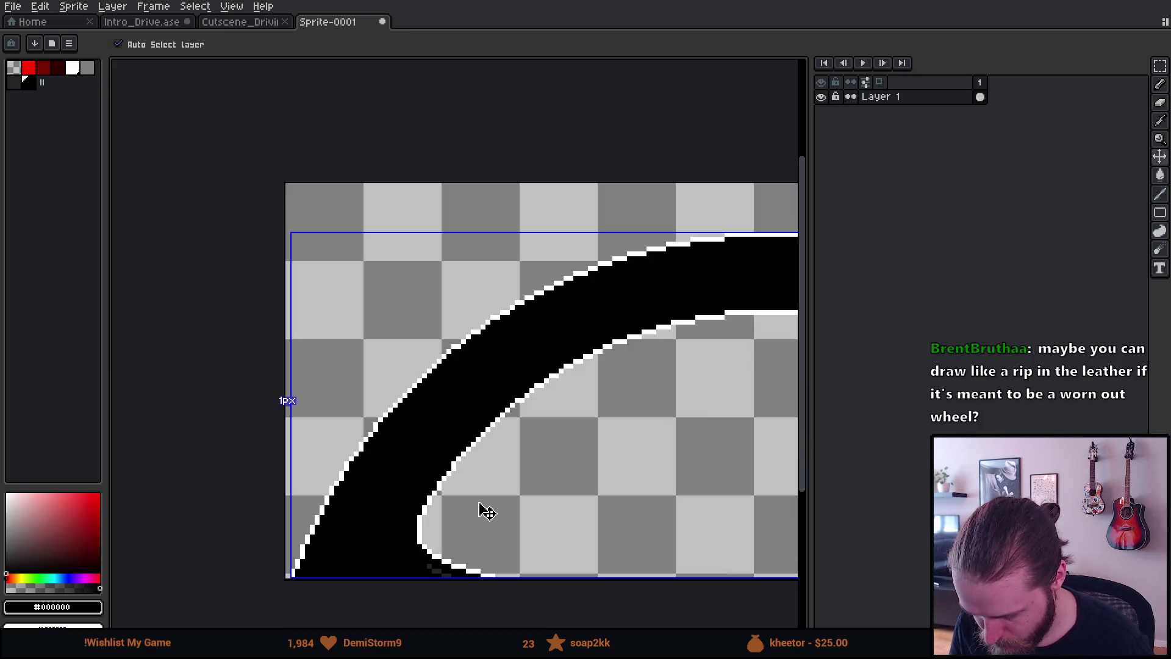
scroll(478, 500, down, 1)
scroll(572, 457, left, 2)
scroll(483, 454, right, 1)
scroll(483, 453, up, 1)
scroll(483, 454, down, 4)
scroll(485, 455, up, 1)
scroll(485, 455, up, 3)
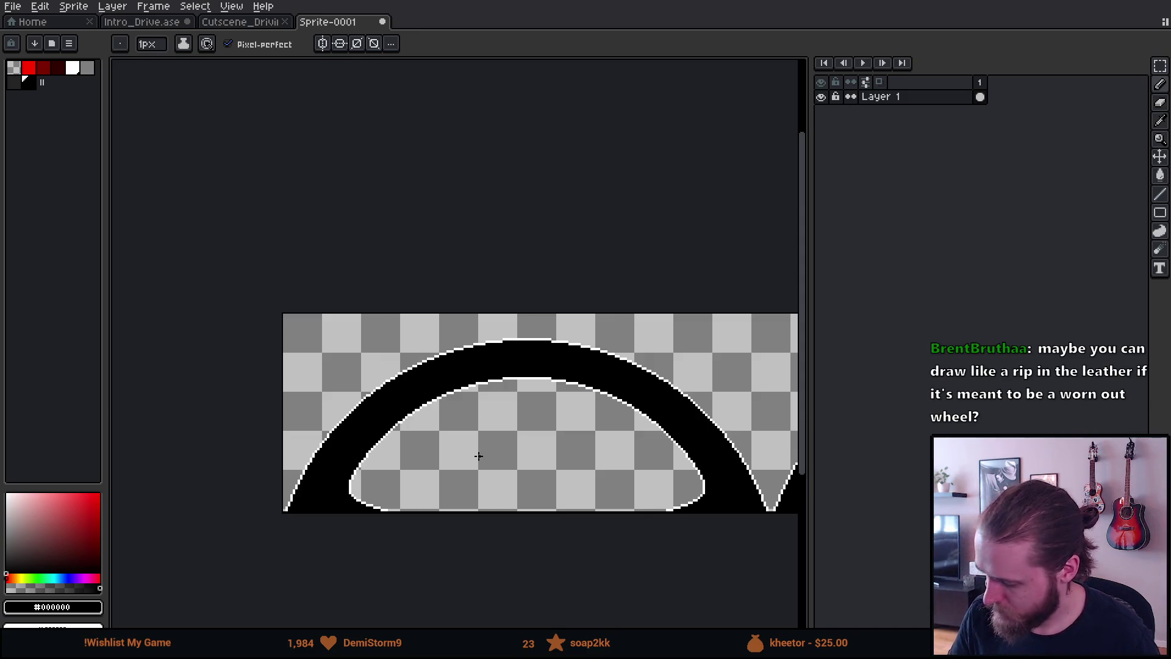
click(12, 7)
mouse_move(78, 126)
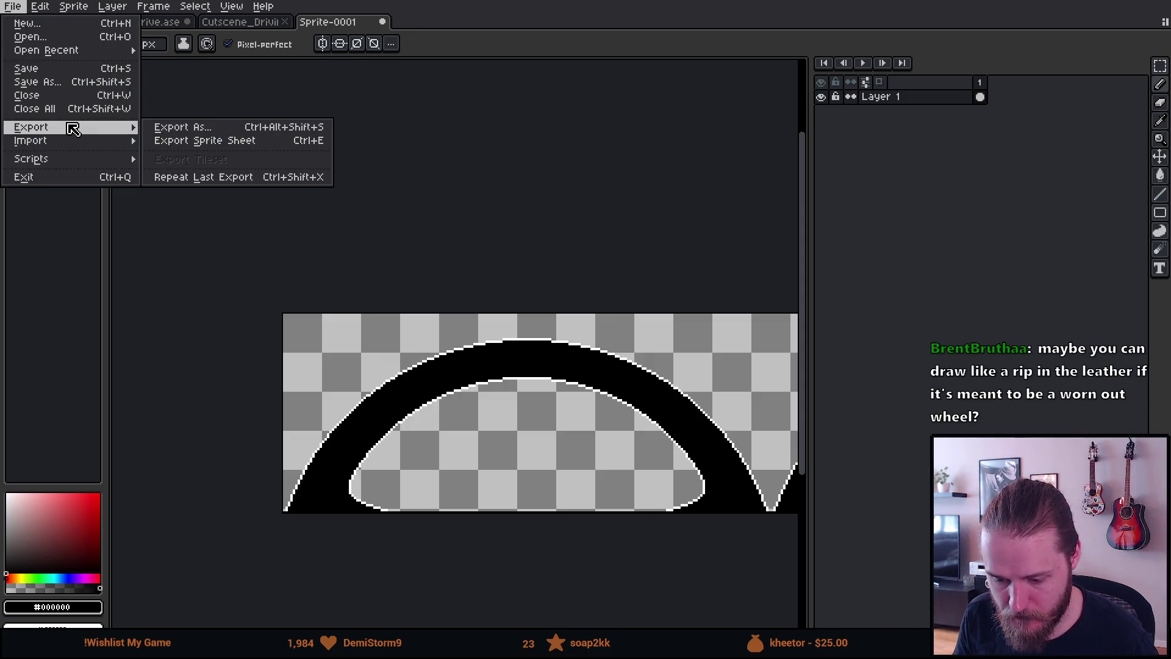